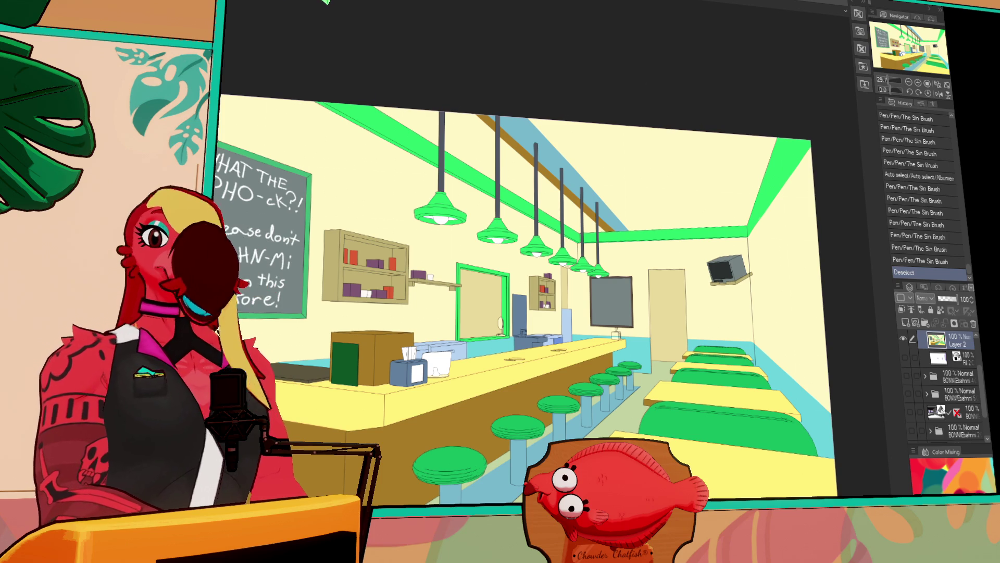
Step: Switch document tabs to the lavender character lineup sheet and pan the view
{"action": "key", "text": "ctrl+Tab"}
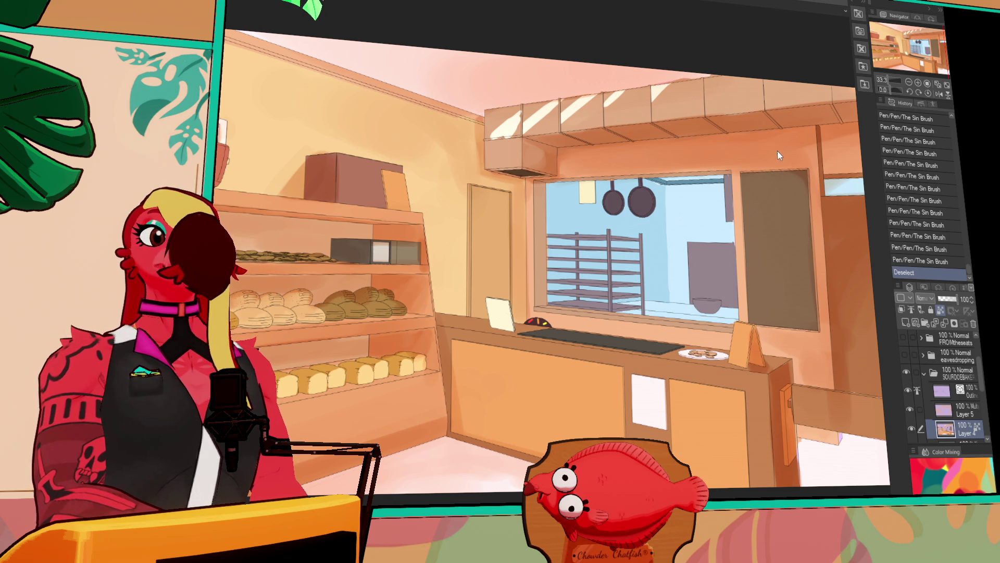
{"action": "left_click_drag", "start_coordinate": [561, 243], "coordinate": [496, 239]}
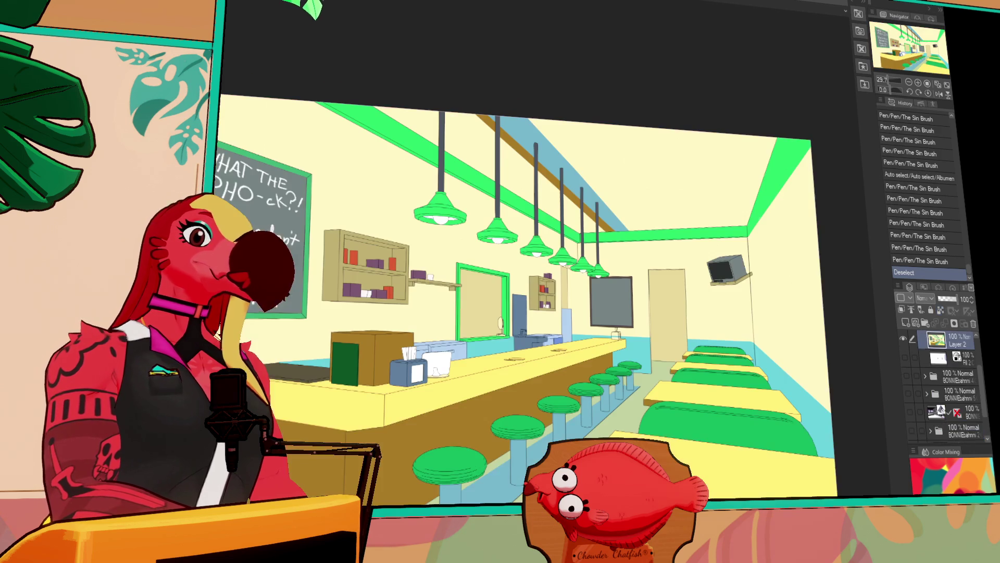
{"action": "left_click_drag", "start_coordinate": [521, 260], "coordinate": [503, 213]}
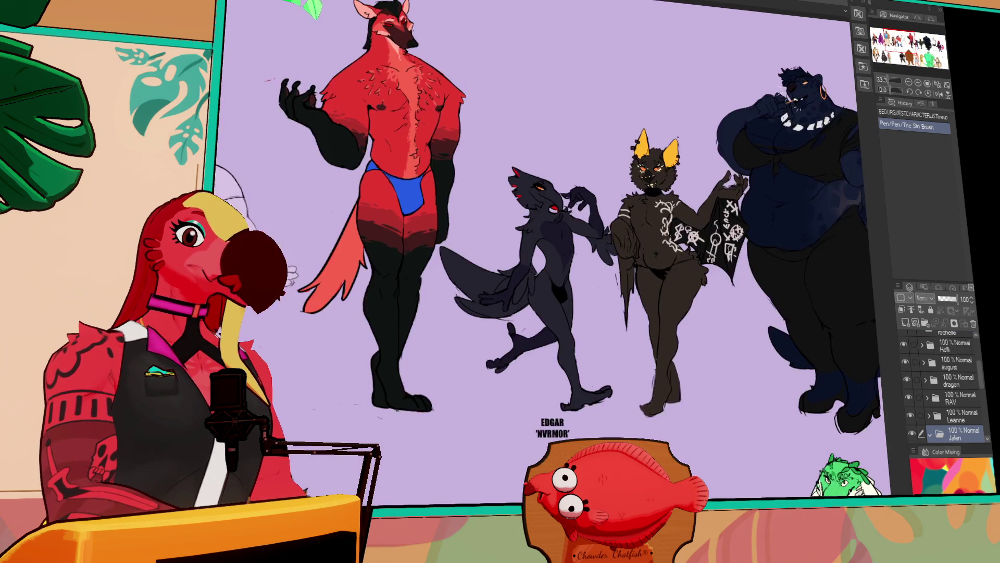
Step: Zoom out and shove the heartless top-row figures left
{"action": "key", "text": "ctrl+minus"}
{"action": "key", "text": "ctrl+minus"}
{"action": "key", "text": "ctrl+minus"}
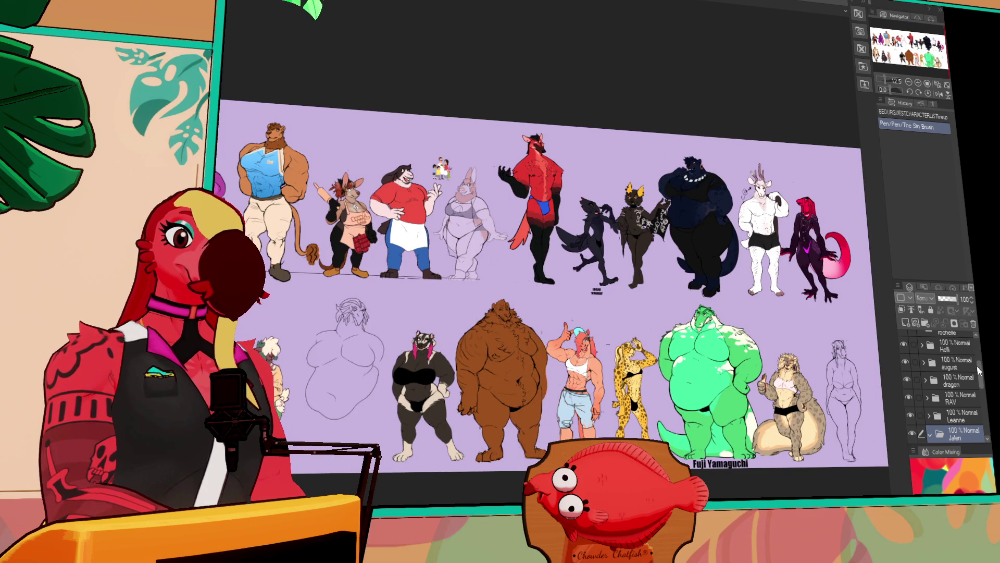
{"action": "scroll", "coordinate": [935, 362], "scroll_direction": "up", "scroll_amount": 4}
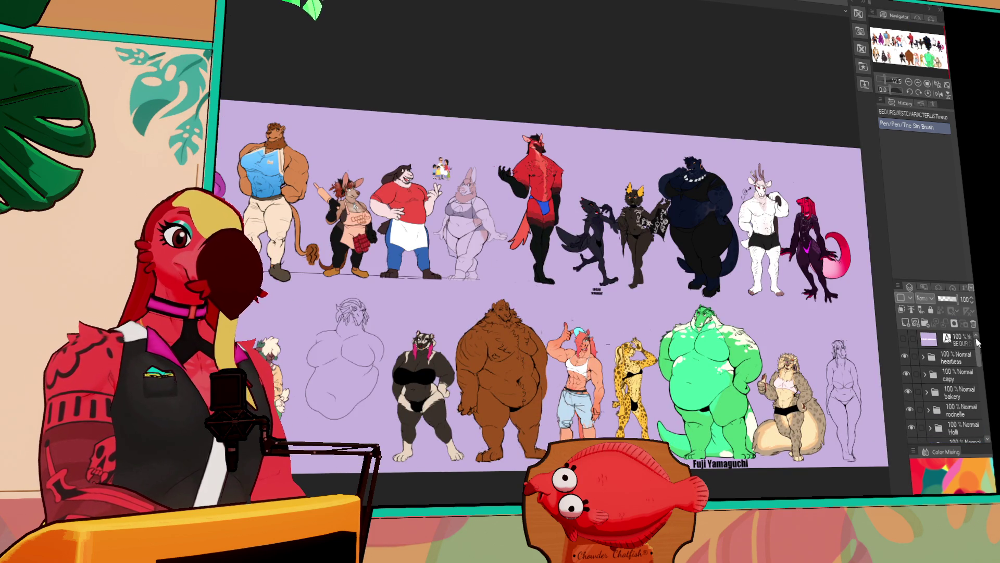
{"action": "left_click", "coordinate": [948, 363]}
{"action": "mouse_move", "coordinate": [880, 307]}
{"action": "left_mouse_down"}
{"action": "mouse_move", "coordinate": [483, 293]}
{"action": "mouse_move", "coordinate": [526, 286]}
{"action": "mouse_move", "coordinate": [604, 301]}
{"action": "left_mouse_up"}
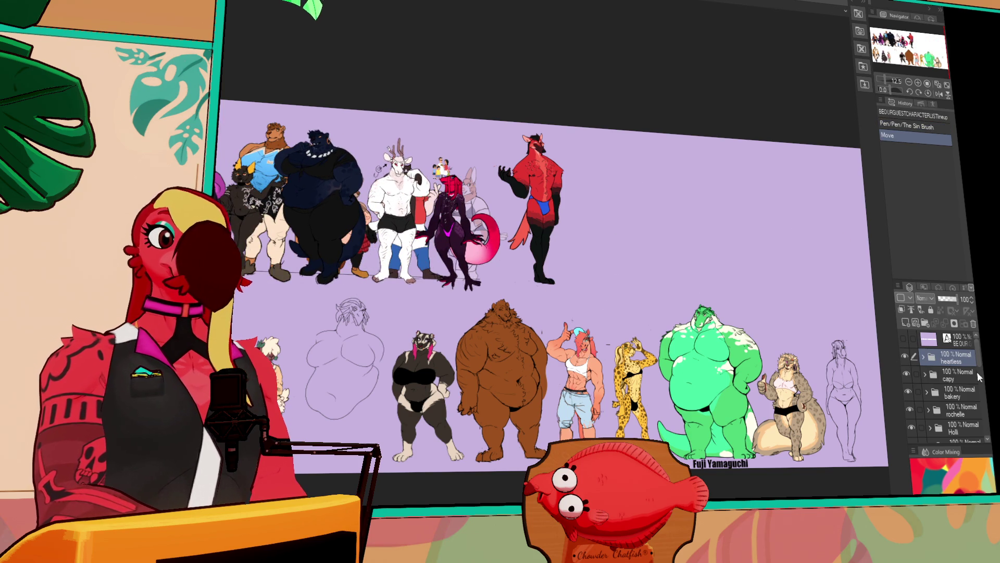
Step: Toggle the capy, Jalen, dragon and august layers' visibility to identify figures, then collapse Jalen
{"action": "left_click", "coordinate": [907, 373]}
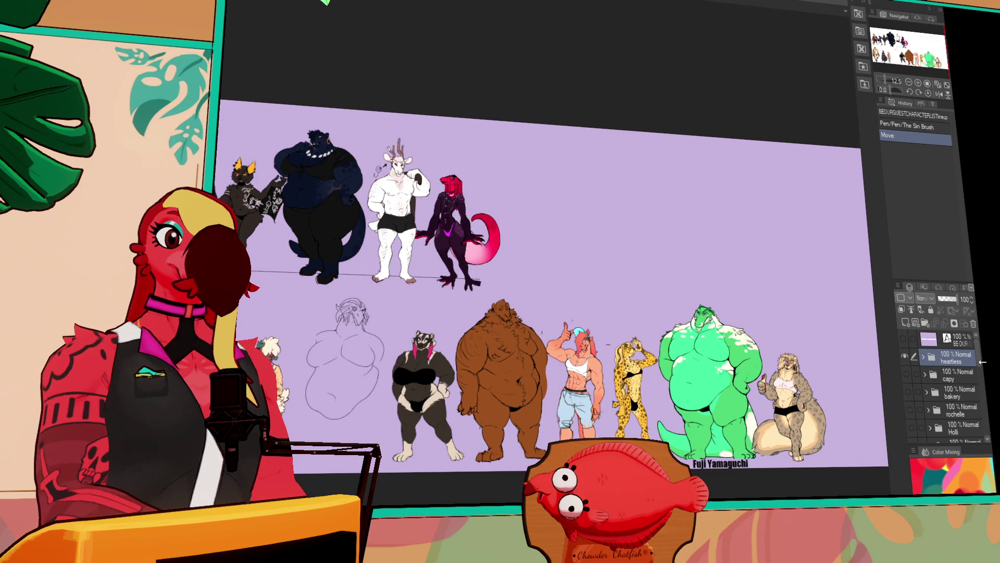
{"action": "scroll", "coordinate": [907, 373], "scroll_direction": "down", "scroll_amount": 5}
{"action": "left_click", "coordinate": [912, 406]}
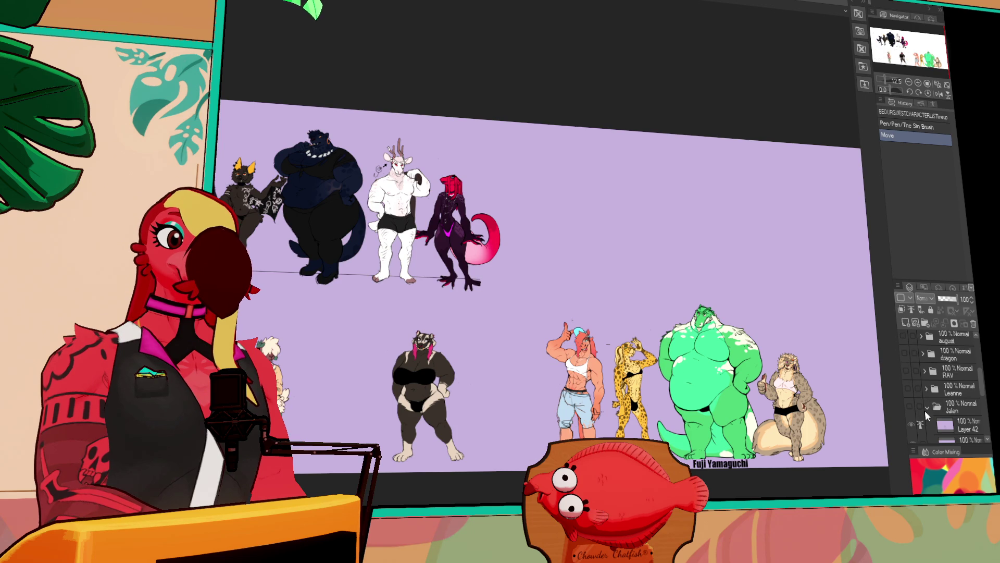
{"action": "left_click", "coordinate": [910, 405]}
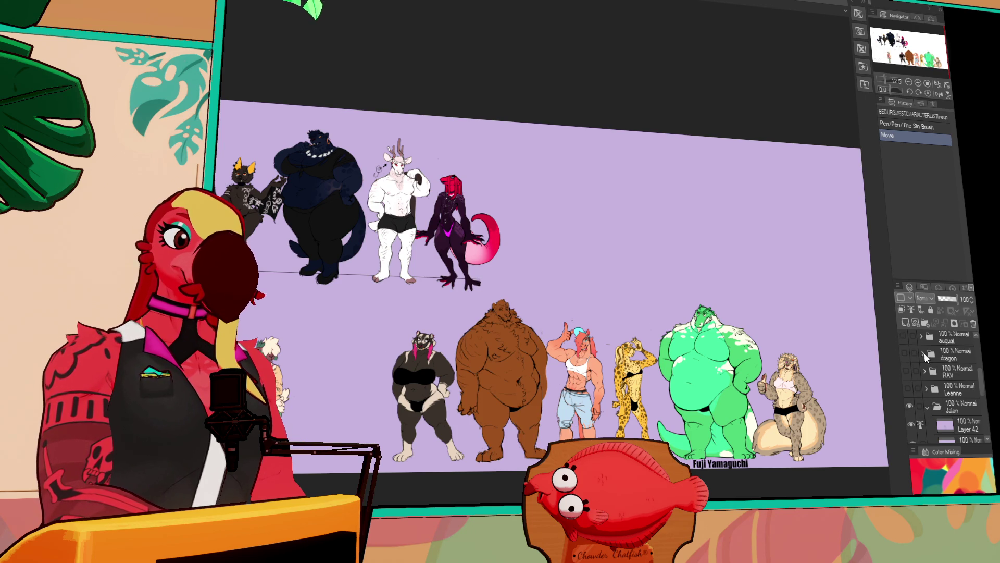
{"action": "scroll", "coordinate": [920, 375], "scroll_direction": "up", "scroll_amount": 2}
{"action": "scroll", "coordinate": [921, 380], "scroll_direction": "up", "scroll_amount": 1}
{"action": "left_click", "coordinate": [908, 402]}
{"action": "scroll", "coordinate": [902, 364], "scroll_direction": "up", "scroll_amount": 1}
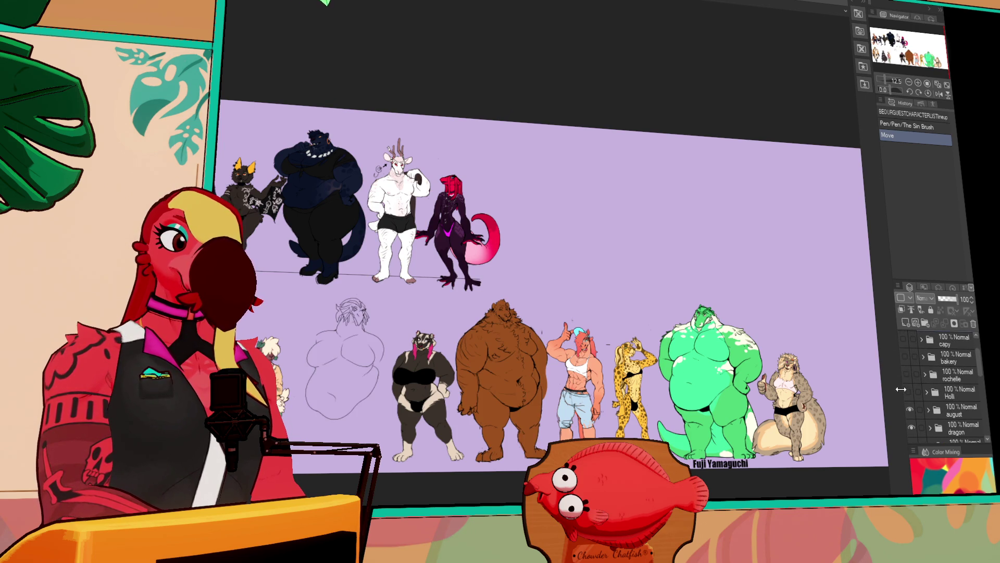
{"action": "left_click_drag", "start_coordinate": [908, 370], "coordinate": [909, 340]}
{"action": "scroll", "coordinate": [908, 361], "scroll_direction": "up", "scroll_amount": 1}
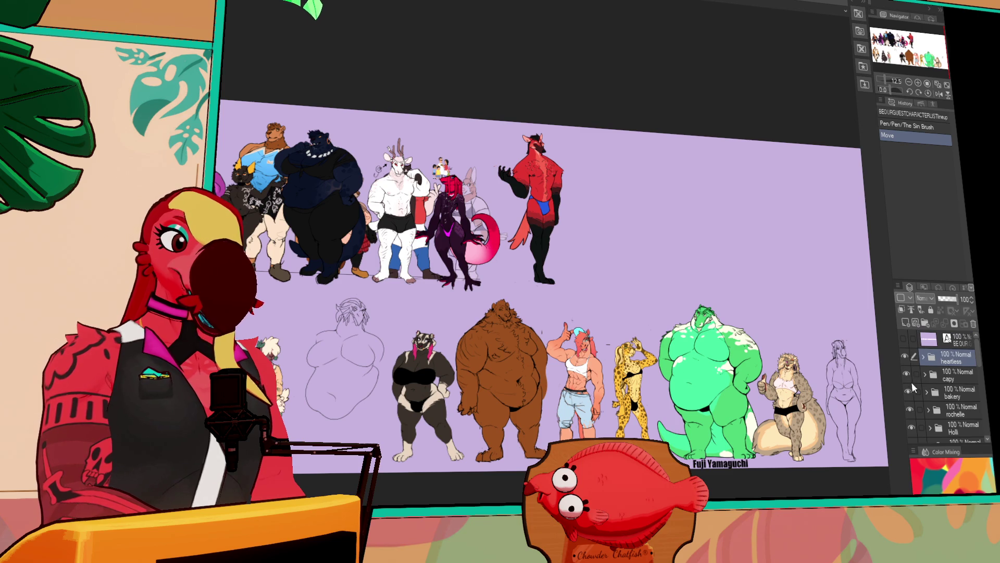
{"action": "scroll", "coordinate": [920, 373], "scroll_direction": "down", "scroll_amount": 10}
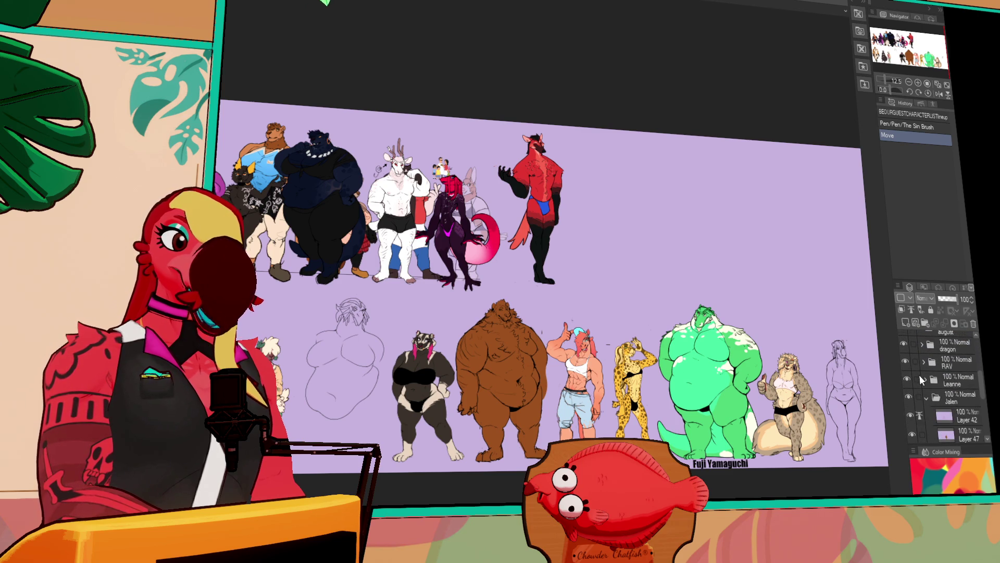
{"action": "scroll", "coordinate": [920, 374], "scroll_direction": "down", "scroll_amount": 2}
{"action": "left_click", "coordinate": [924, 351]}
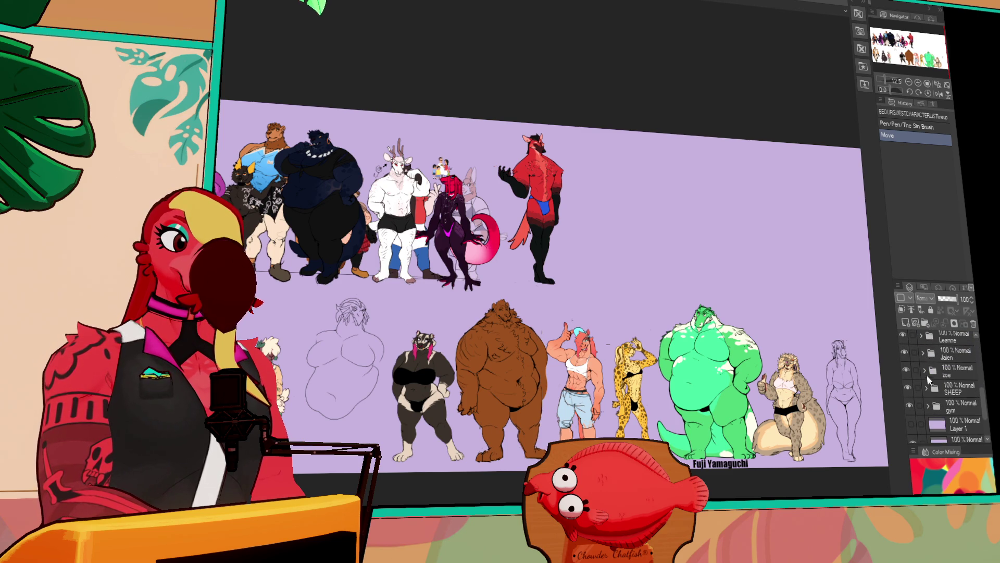
Step: Move the gym figures about 500 px left and the capy sketch beside the brown bear
{"action": "left_click", "coordinate": [924, 406]}
{"action": "left_click_drag", "start_coordinate": [868, 417], "coordinate": [490, 417]}
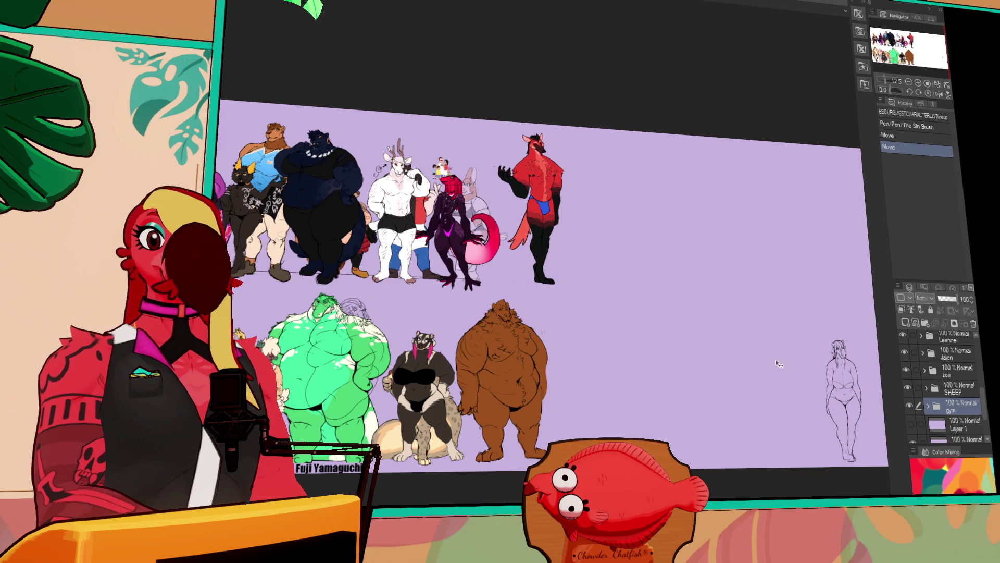
{"action": "scroll", "coordinate": [955, 405], "scroll_direction": "down", "scroll_amount": 1}
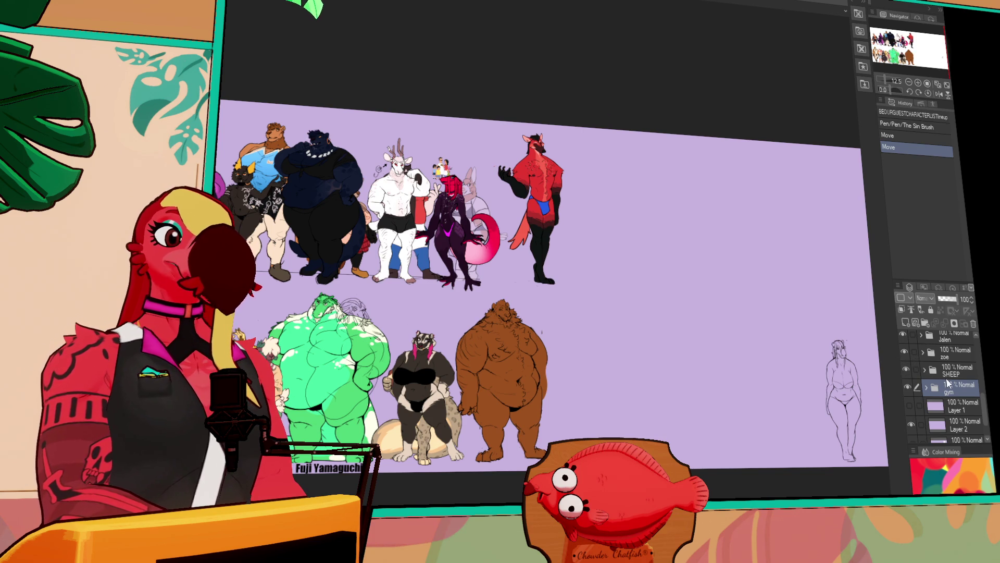
{"action": "scroll", "coordinate": [946, 394], "scroll_direction": "up", "scroll_amount": 1}
{"action": "scroll", "coordinate": [926, 396], "scroll_direction": "up", "scroll_amount": 8}
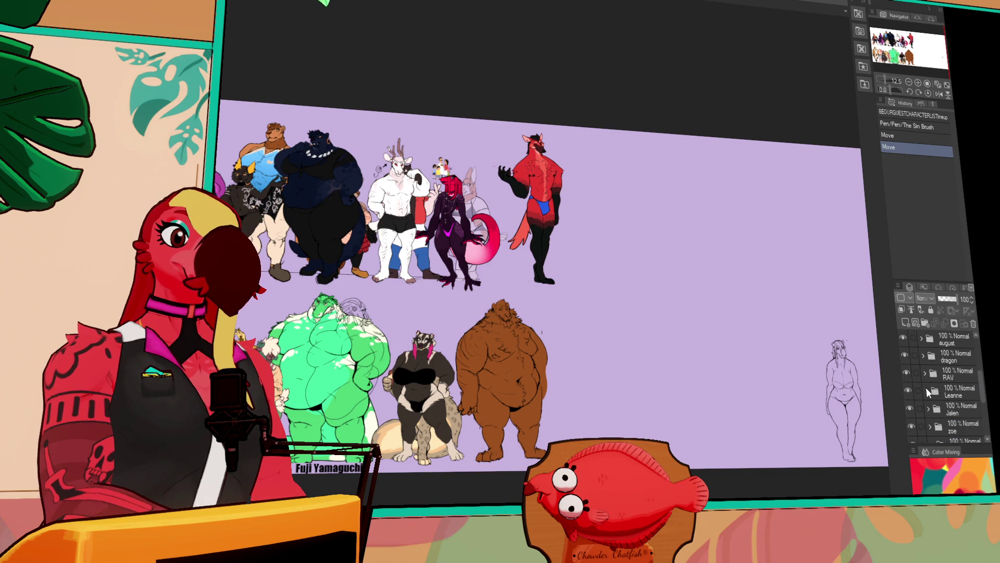
{"action": "scroll", "coordinate": [927, 393], "scroll_direction": "up", "scroll_amount": 2}
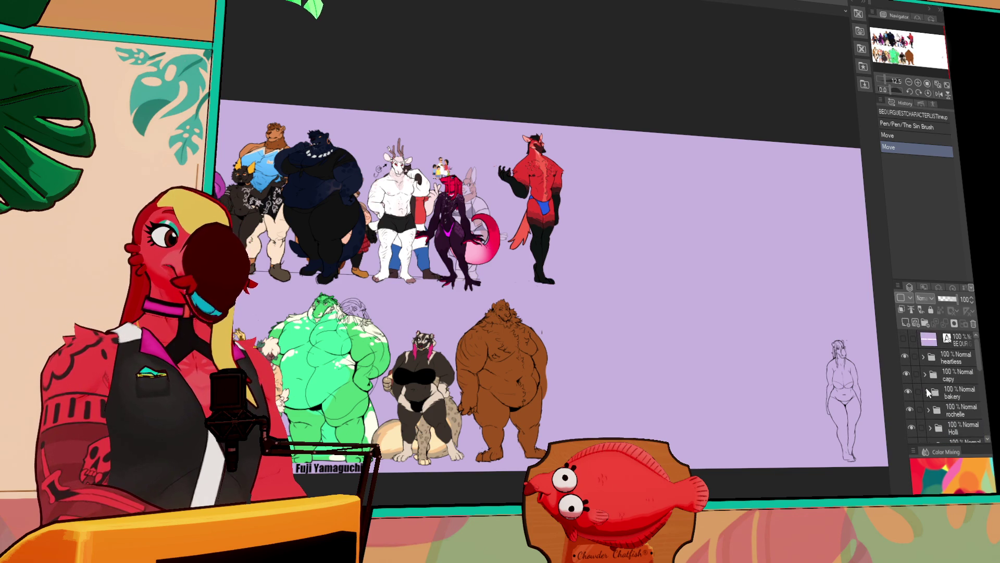
{"action": "left_click", "coordinate": [937, 373]}
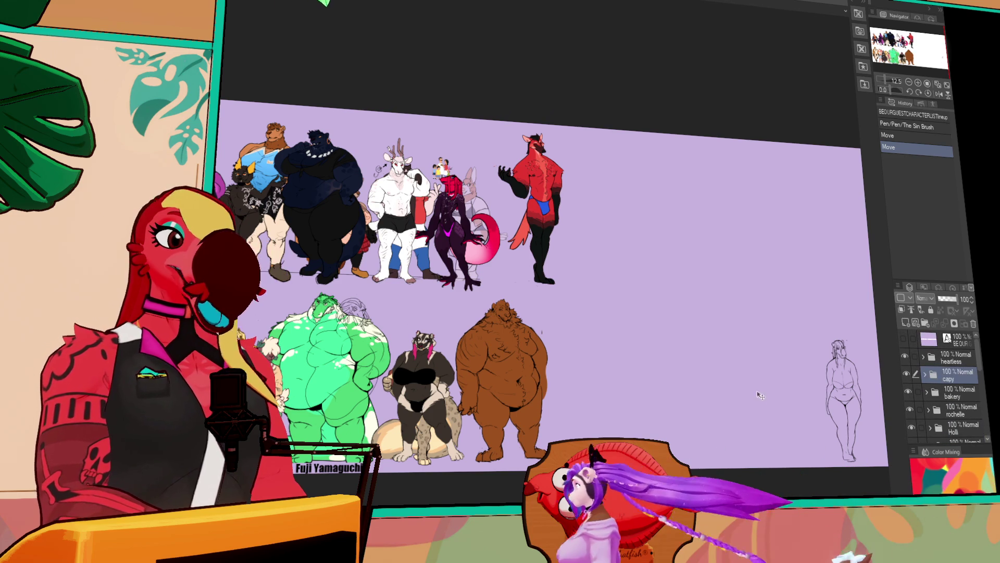
{"action": "left_click_drag", "start_coordinate": [765, 442], "coordinate": [385, 418]}
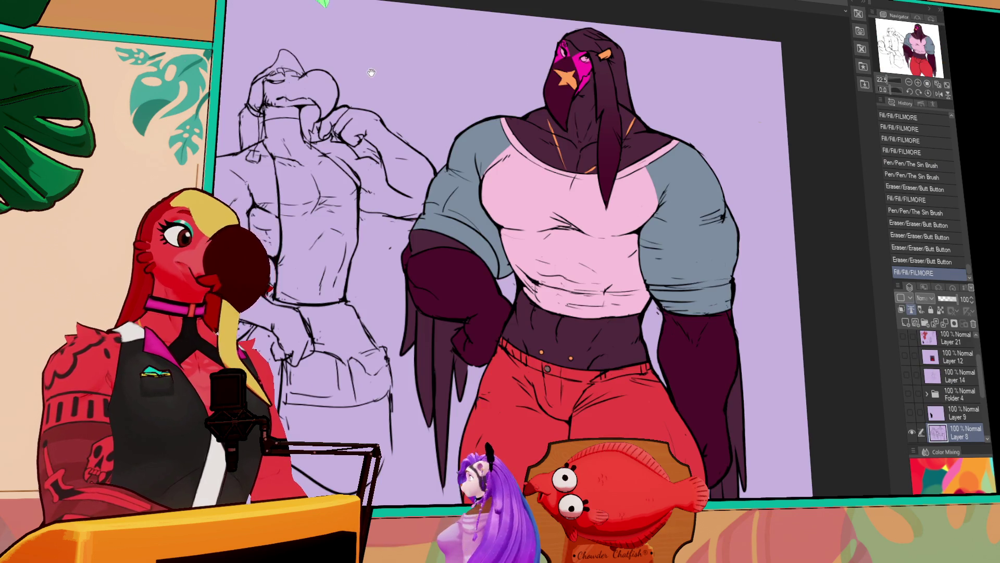
Step: Pan the large character drawing right before returning to the diner canvas
{"action": "left_click_drag", "start_coordinate": [376, 71], "coordinate": [449, 65]}
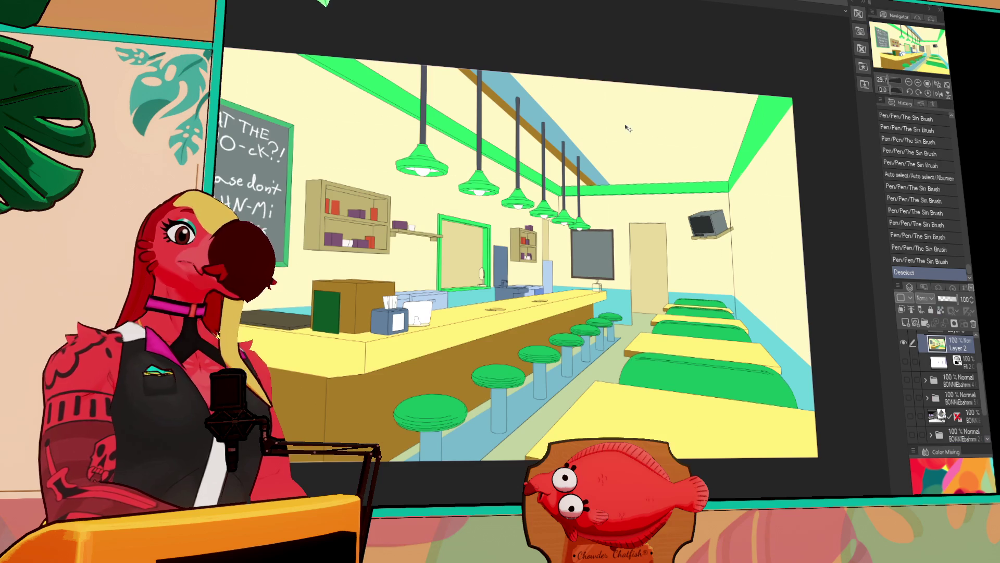
{"action": "scroll", "coordinate": [603, 286], "scroll_direction": "up", "scroll_amount": 6}
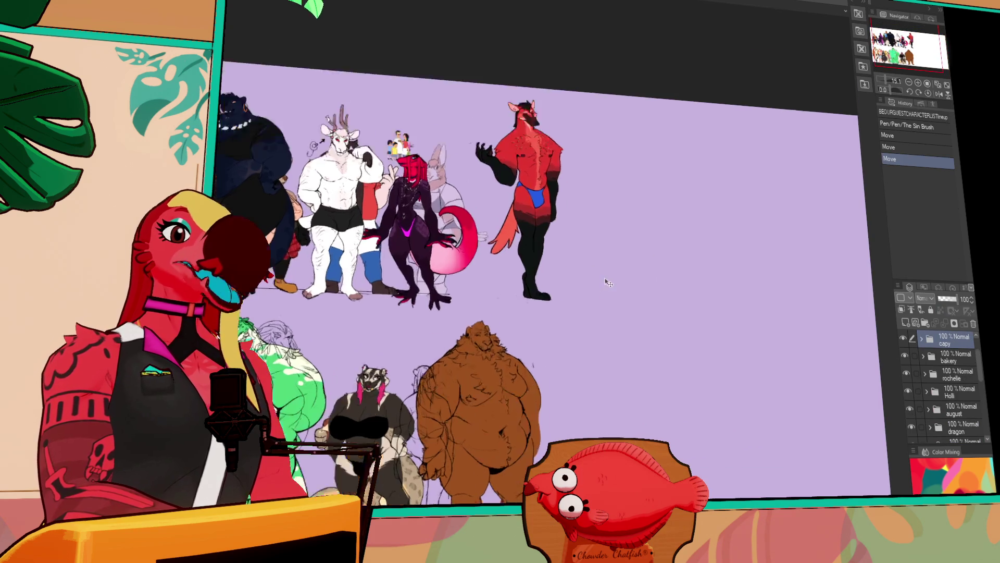
{"action": "scroll", "coordinate": [536, 261], "scroll_direction": "up", "scroll_amount": 3}
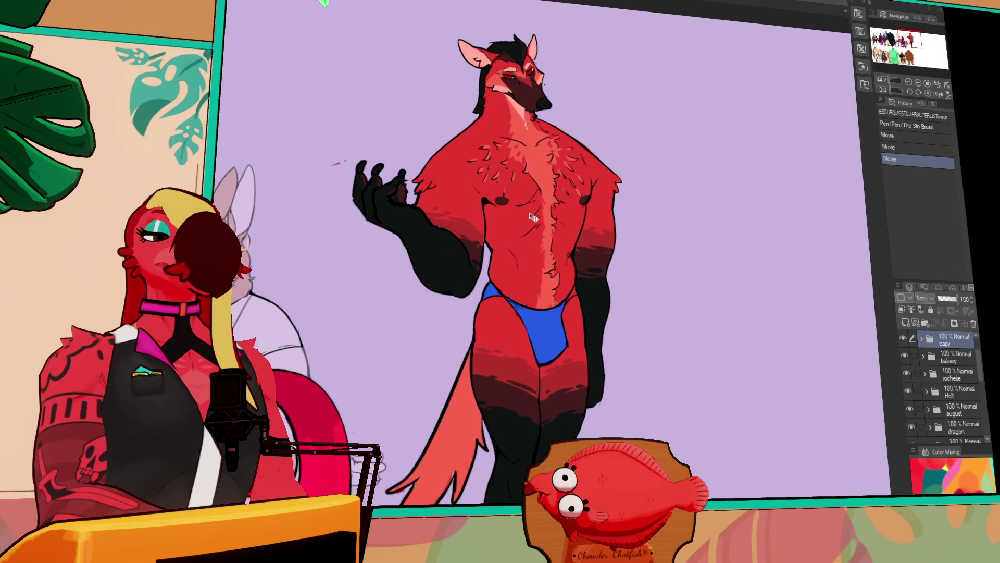
{"action": "scroll", "coordinate": [557, 276], "scroll_direction": "up", "scroll_amount": 1}
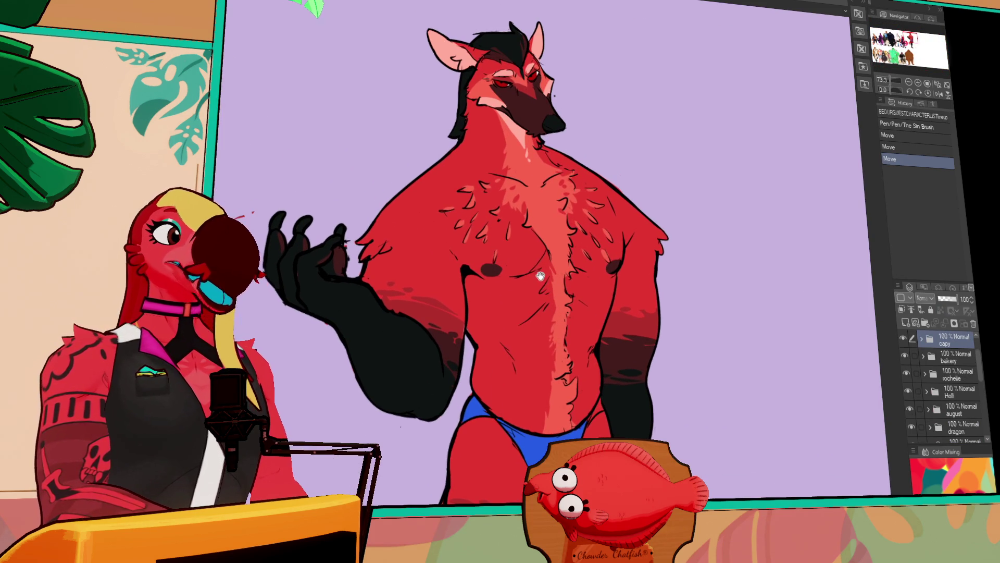
{"action": "scroll", "coordinate": [586, 296], "scroll_direction": "up", "scroll_amount": 1}
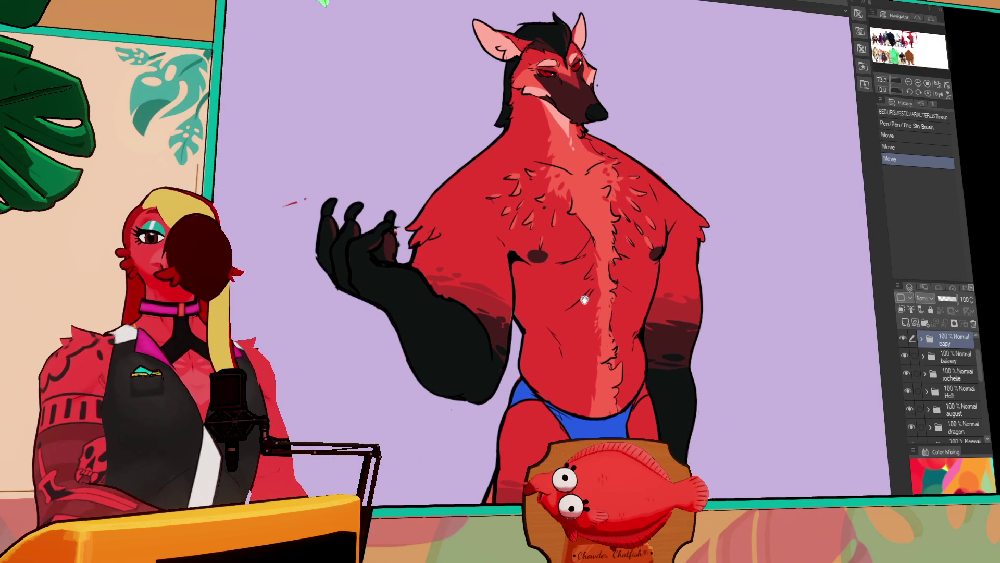
{"action": "left_click_drag", "start_coordinate": [606, 292], "coordinate": [565, 294]}
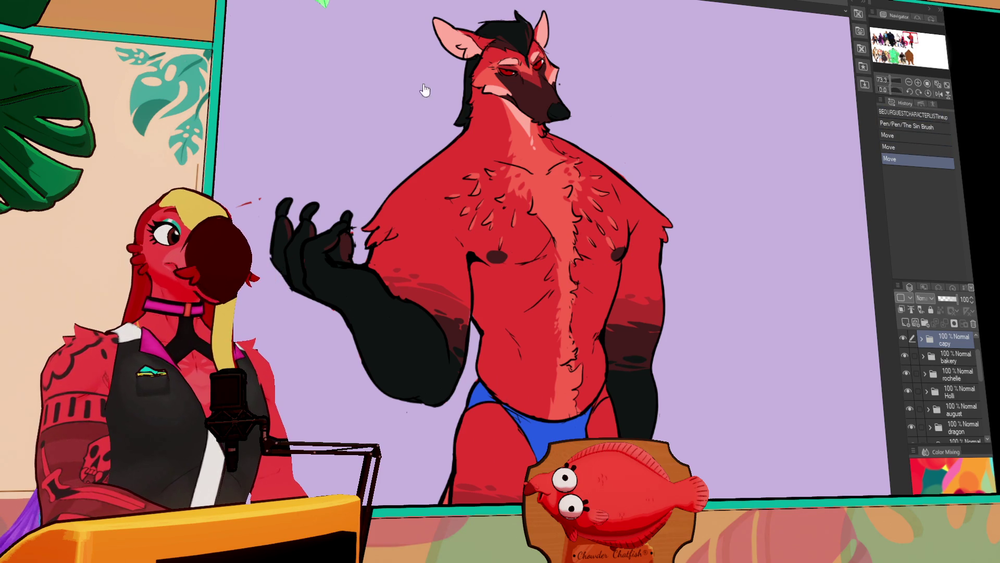
{"action": "scroll", "coordinate": [515, 86], "scroll_direction": "down", "scroll_amount": 3}
{"action": "scroll", "coordinate": [514, 94], "scroll_direction": "up", "scroll_amount": 1}
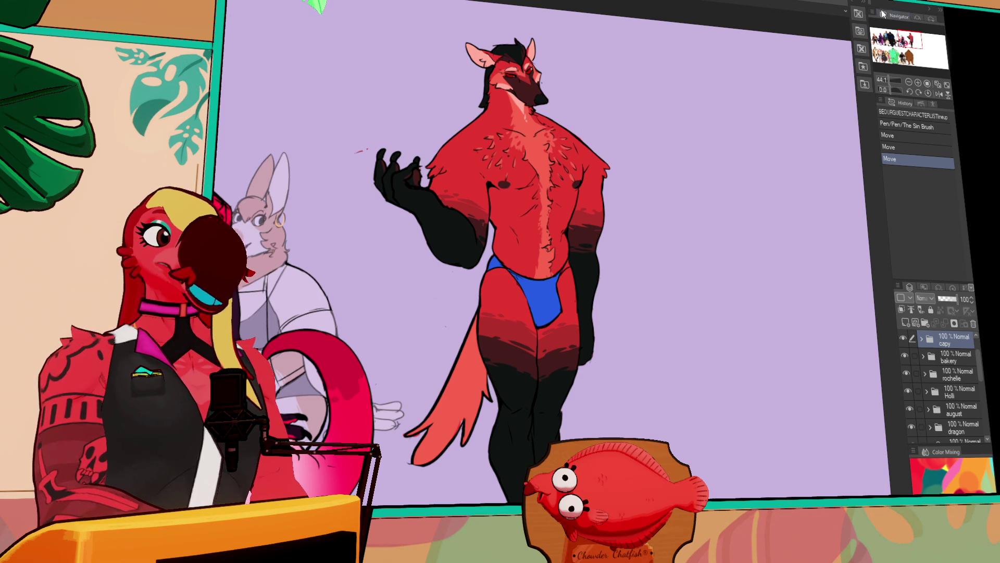
{"action": "scroll", "coordinate": [473, 204], "scroll_direction": "up", "scroll_amount": 4}
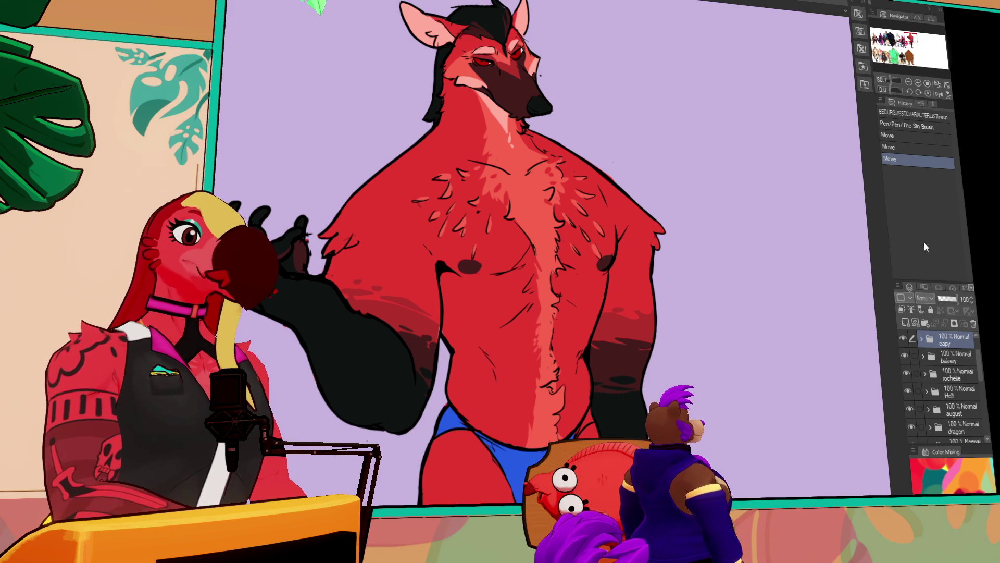
Step: Crop the zoomed-out lineup to a rectangle around both character rows, then deselect
{"action": "left_click", "coordinate": [909, 83]}
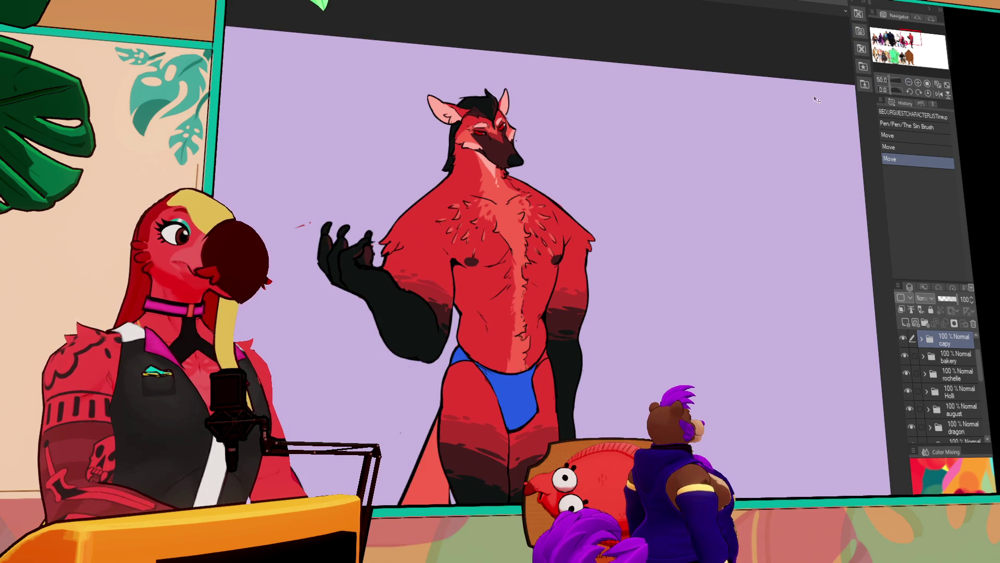
{"action": "left_click", "coordinate": [908, 82]}
{"action": "key", "text": "ctrl+minus"}
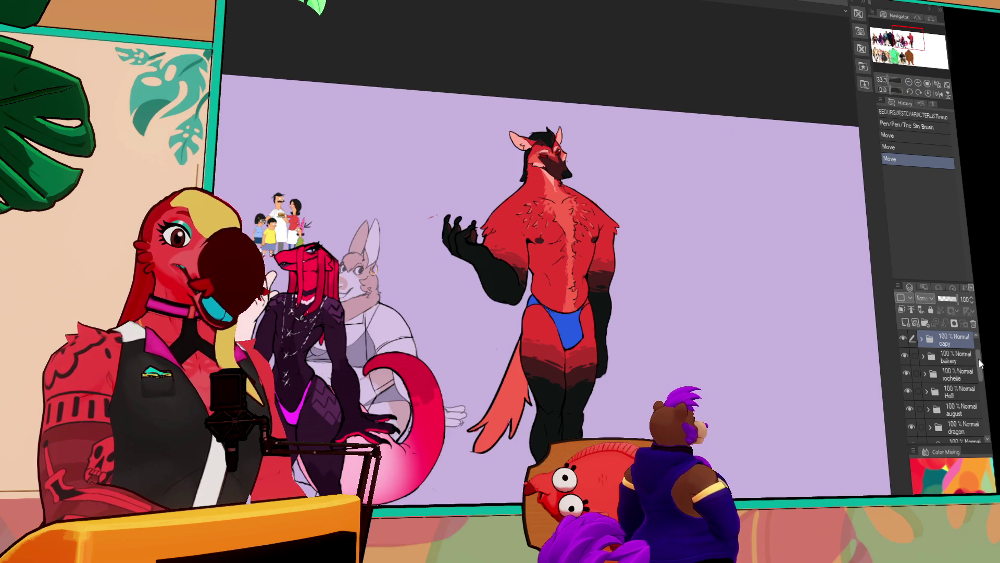
{"action": "left_click", "coordinate": [908, 83]}
{"action": "left_click", "coordinate": [908, 83]}
{"action": "left_click", "coordinate": [909, 82]}
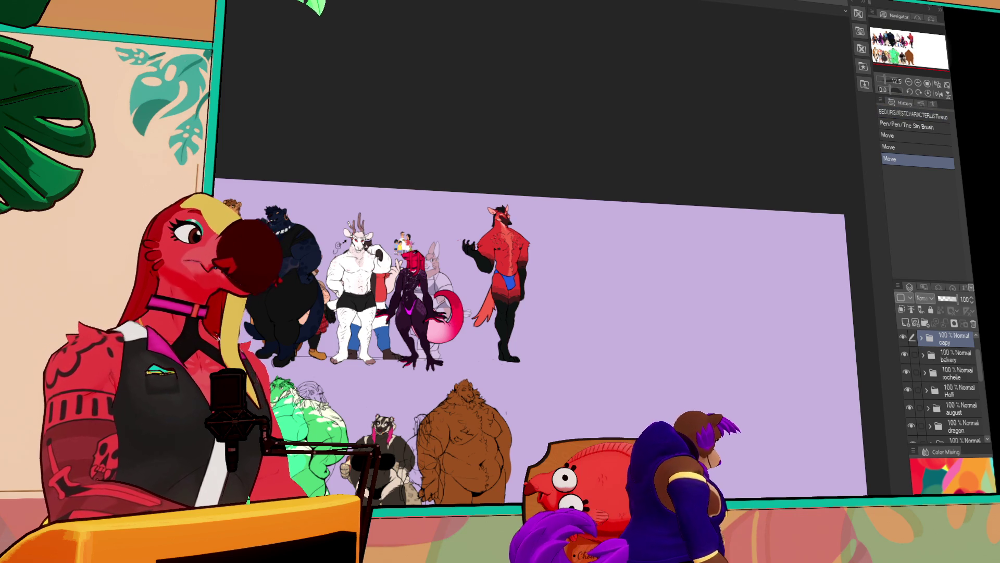
{"action": "key", "text": "ctrl+minus"}
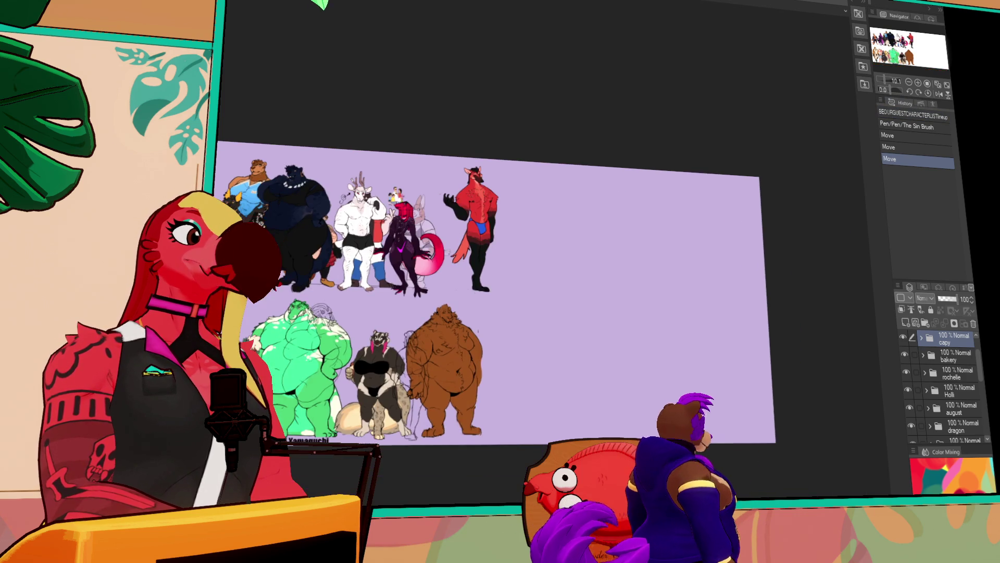
{"action": "mouse_move", "coordinate": [219, 105]}
{"action": "left_mouse_down"}
{"action": "mouse_move", "coordinate": [537, 487]}
{"action": "mouse_move", "coordinate": [518, 469]}
{"action": "left_mouse_up"}
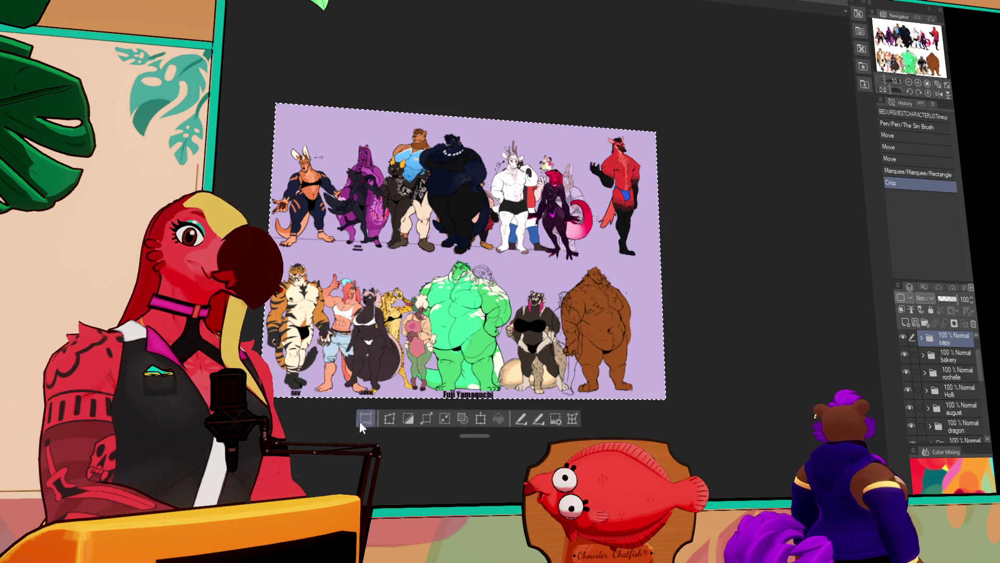
{"action": "left_click", "coordinate": [314, 466]}
{"action": "key", "text": "ctrl+d"}
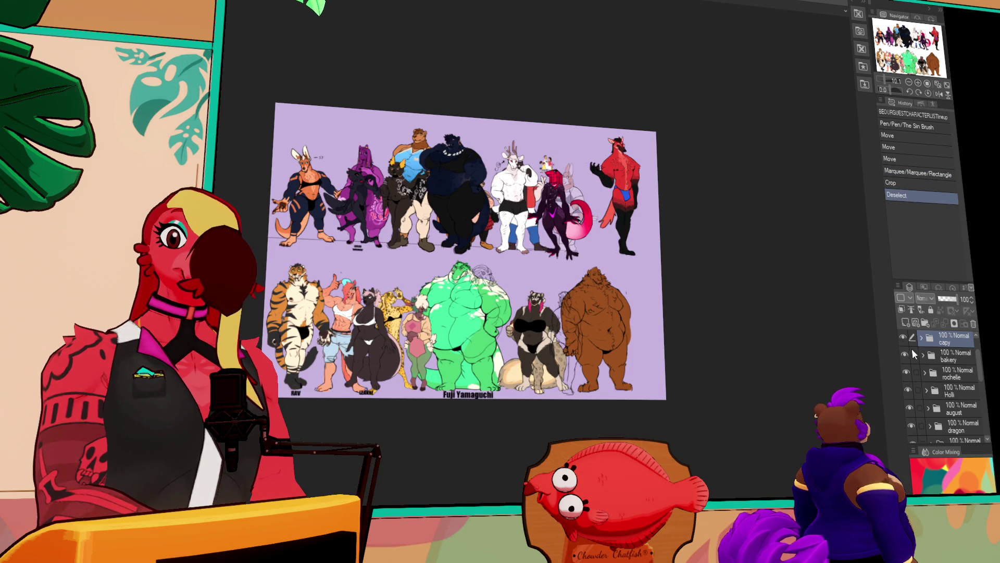
{"action": "scroll", "coordinate": [909, 355], "scroll_direction": "down", "scroll_amount": 3}
{"action": "scroll", "coordinate": [908, 353], "scroll_direction": "up", "scroll_amount": 3}
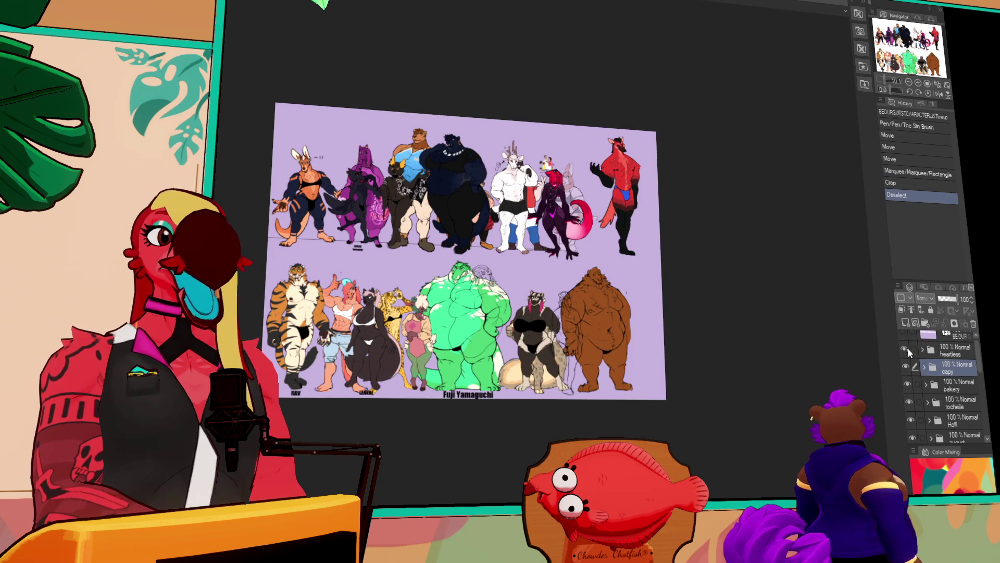
Step: Hide the kangaroo and dragon layers, then make heartless the working layer
{"action": "left_click_drag", "start_coordinate": [905, 370], "coordinate": [908, 409]}
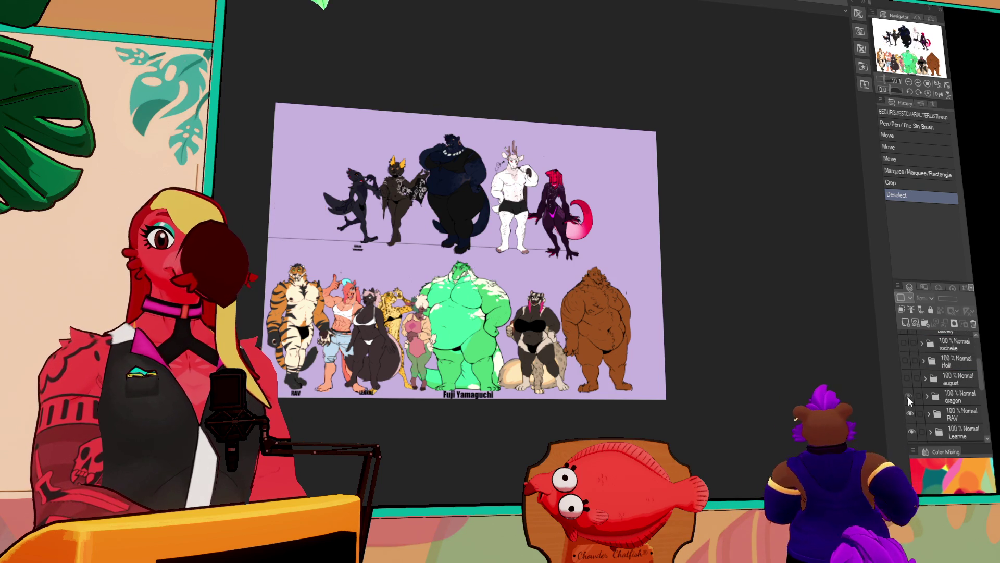
{"action": "left_click", "coordinate": [907, 396]}
{"action": "left_click", "coordinate": [907, 396]}
{"action": "scroll", "coordinate": [477, 147], "scroll_direction": "up", "scroll_amount": 5}
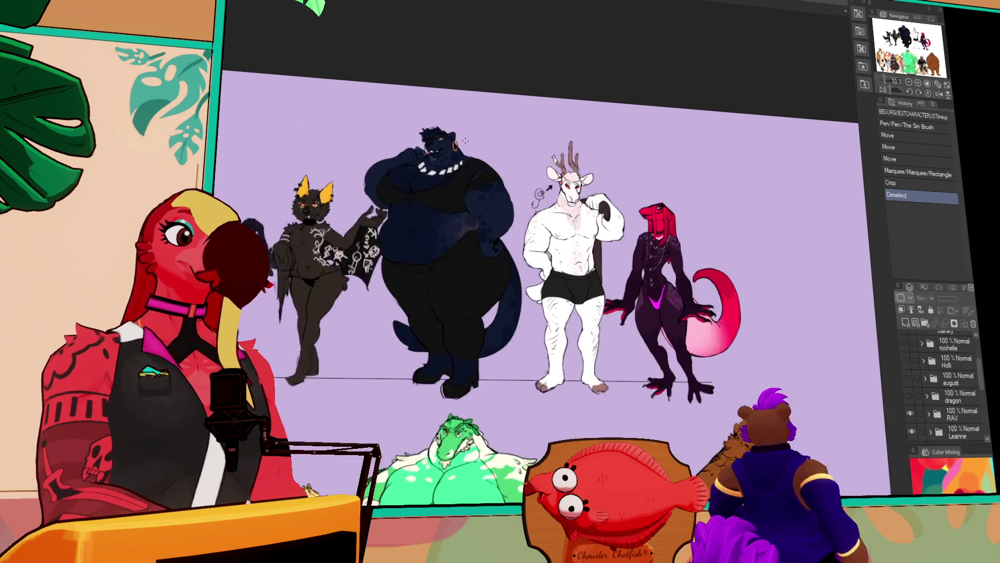
{"action": "left_click_drag", "start_coordinate": [476, 147], "coordinate": [484, 171]}
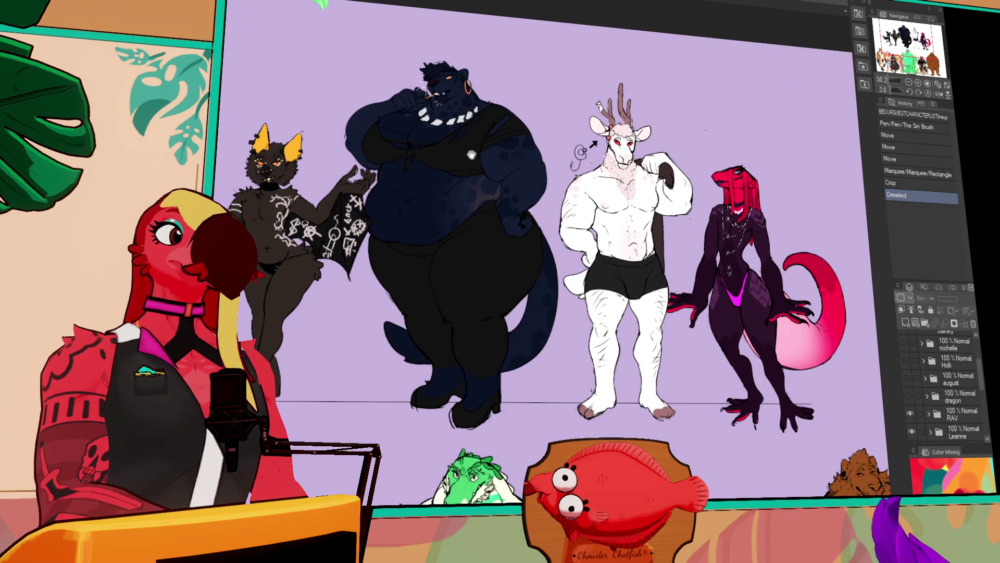
{"action": "scroll", "coordinate": [478, 251], "scroll_direction": "up", "scroll_amount": 2}
{"action": "mouse_move", "coordinate": [520, 229]}
{"action": "left_mouse_down"}
{"action": "mouse_move", "coordinate": [441, 208]}
{"action": "mouse_move", "coordinate": [641, 205]}
{"action": "mouse_move", "coordinate": [301, 198]}
{"action": "left_mouse_up"}
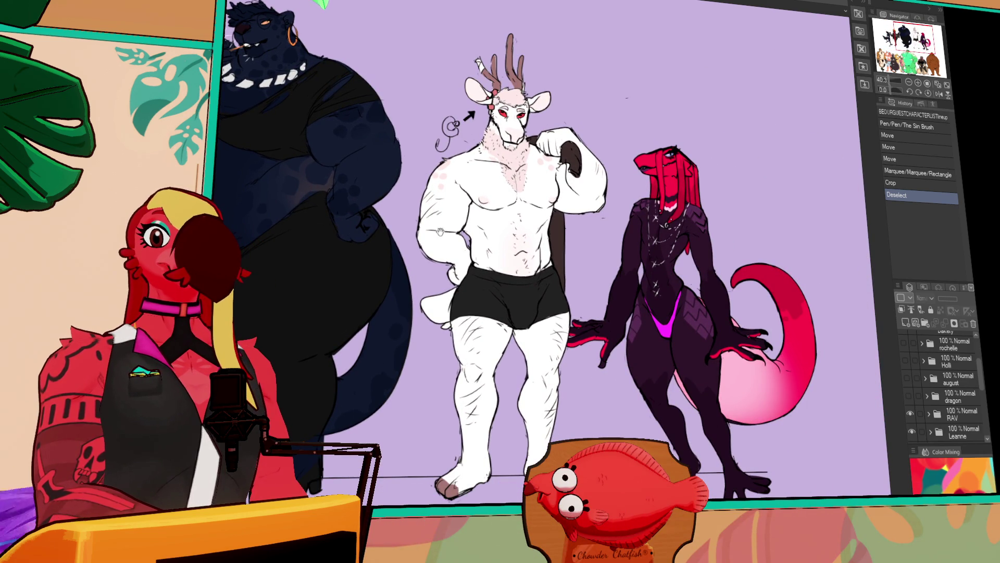
{"action": "left_click_drag", "start_coordinate": [440, 232], "coordinate": [169, 185]}
{"action": "scroll", "coordinate": [937, 386], "scroll_direction": "up", "scroll_amount": 3}
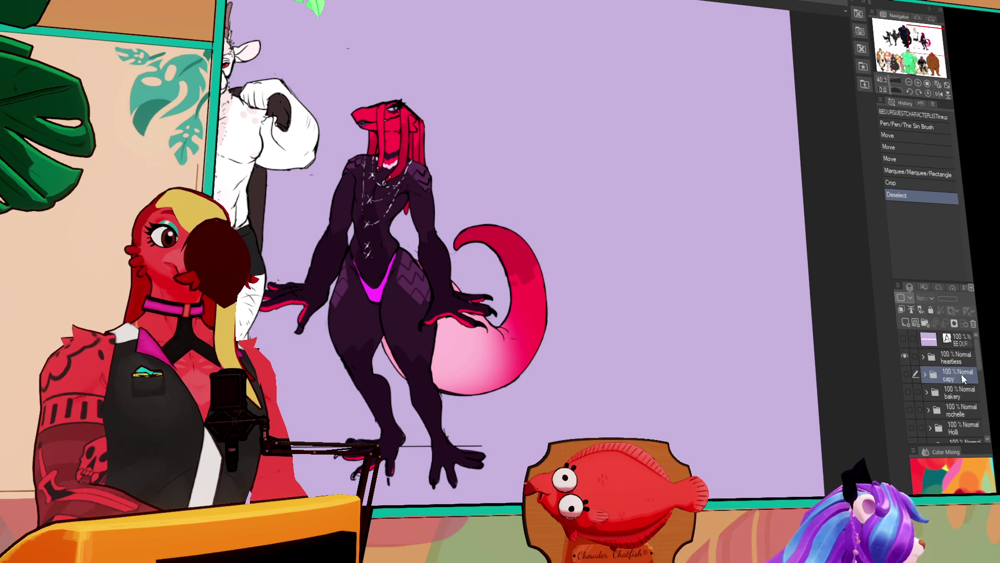
{"action": "left_click", "coordinate": [956, 357]}
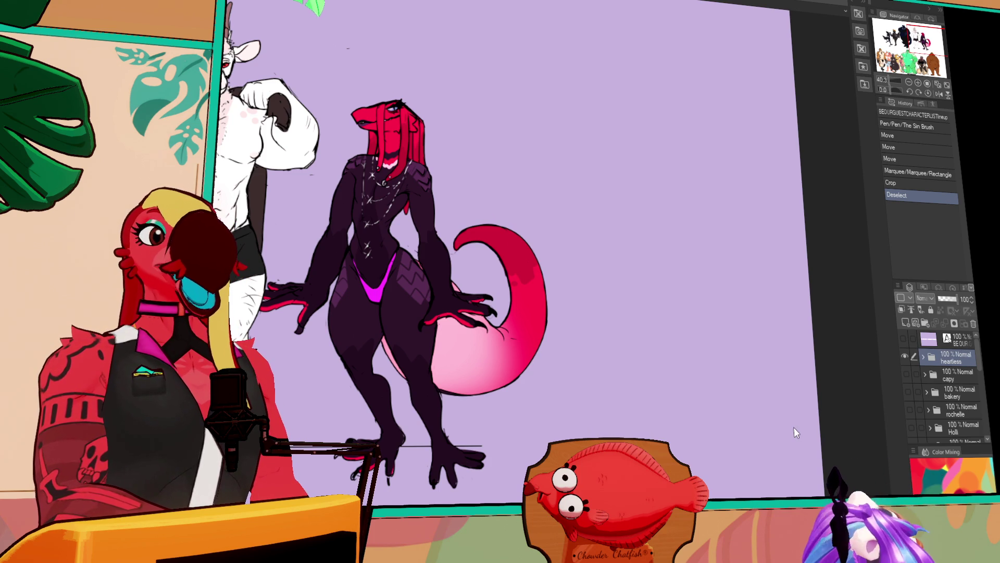
{"action": "scroll", "coordinate": [560, 152], "scroll_direction": "down", "scroll_amount": 2}
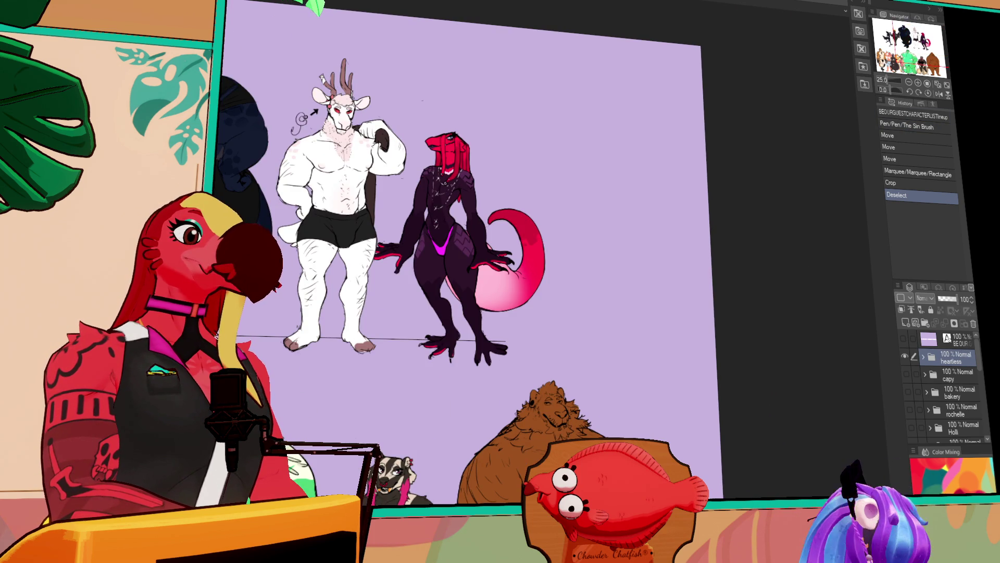
{"action": "scroll", "coordinate": [676, 311], "scroll_direction": "down", "scroll_amount": 2}
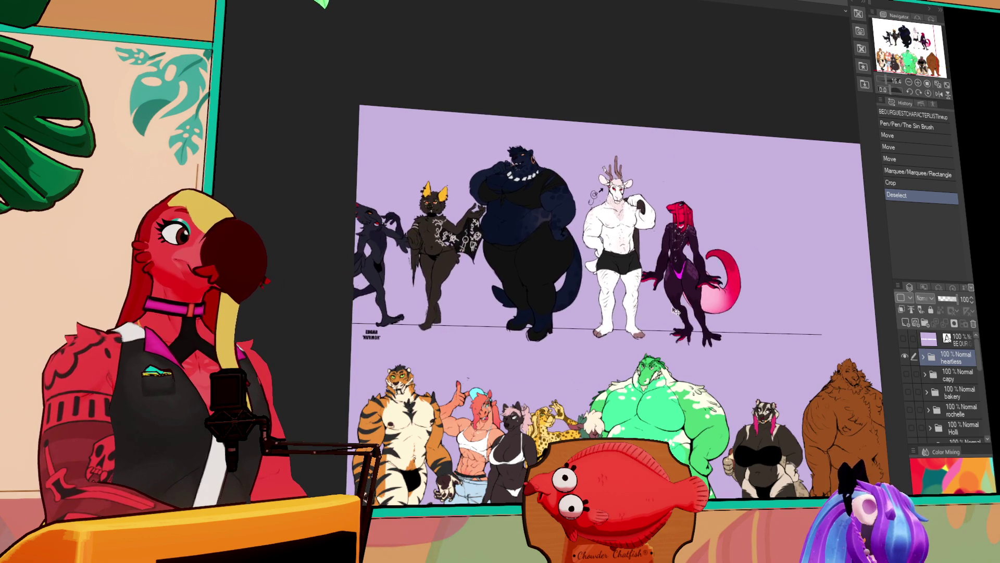
Step: Shift the heartless top row right and zoom in along it to check spacing
{"action": "left_click_drag", "start_coordinate": [676, 311], "coordinate": [741, 307]}
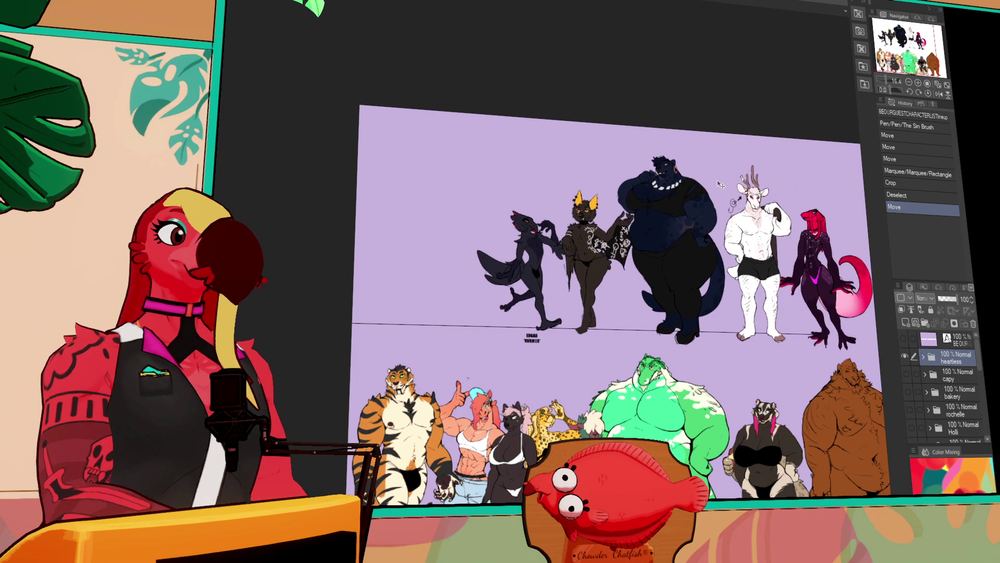
{"action": "scroll", "coordinate": [649, 170], "scroll_direction": "up", "scroll_amount": 4}
{"action": "scroll", "coordinate": [568, 248], "scroll_direction": "up", "scroll_amount": 1}
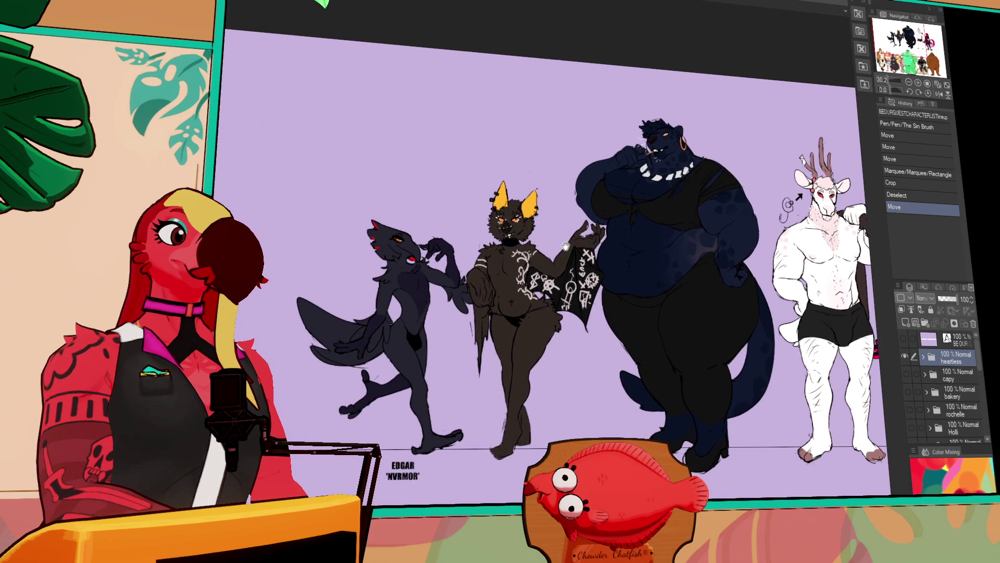
{"action": "scroll", "coordinate": [573, 260], "scroll_direction": "up", "scroll_amount": 1}
{"action": "left_click_drag", "start_coordinate": [582, 271], "coordinate": [620, 272]}
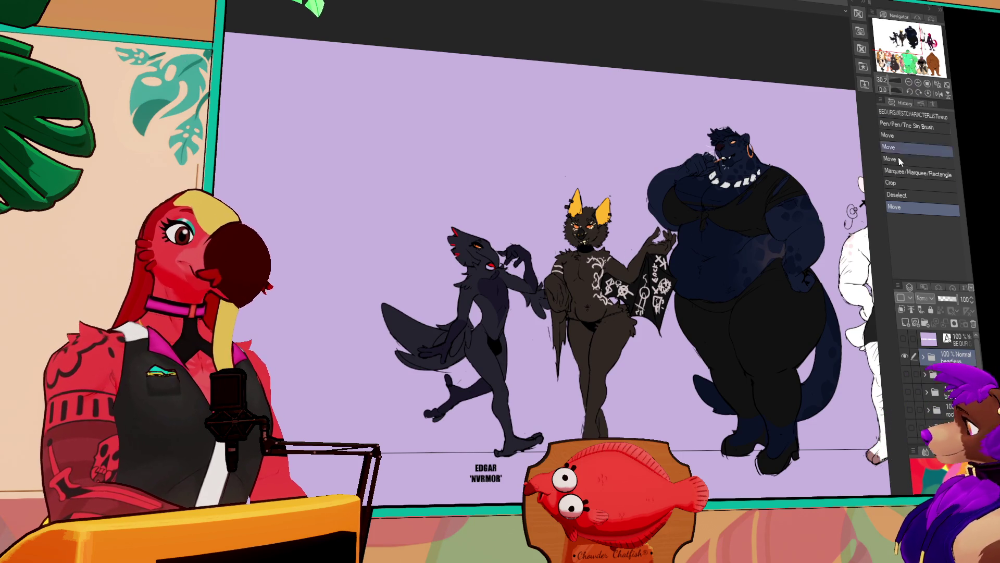
Step: Create a new layer folder named TURTLE above buck
{"action": "left_click", "coordinate": [961, 376]}
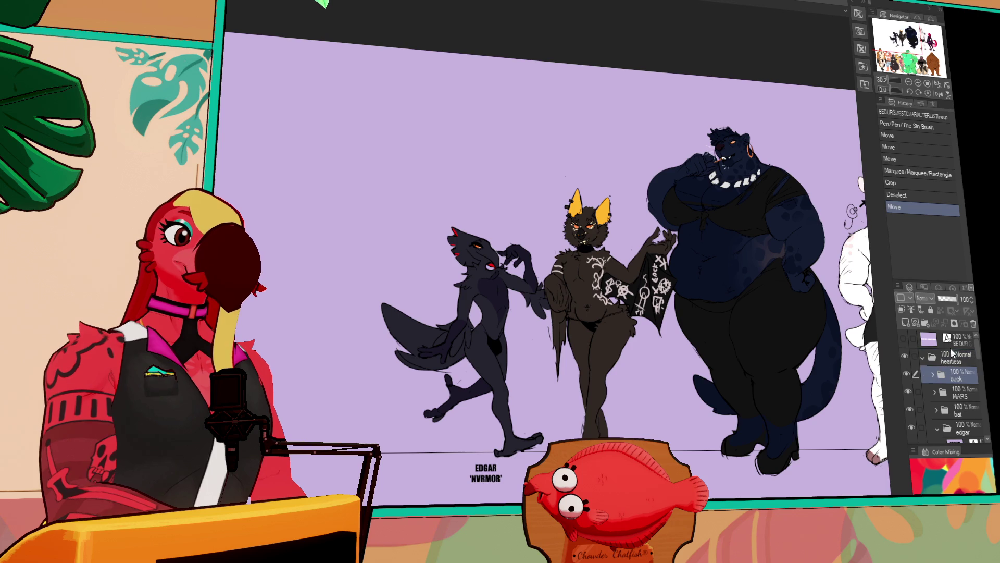
{"action": "left_click", "coordinate": [926, 324]}
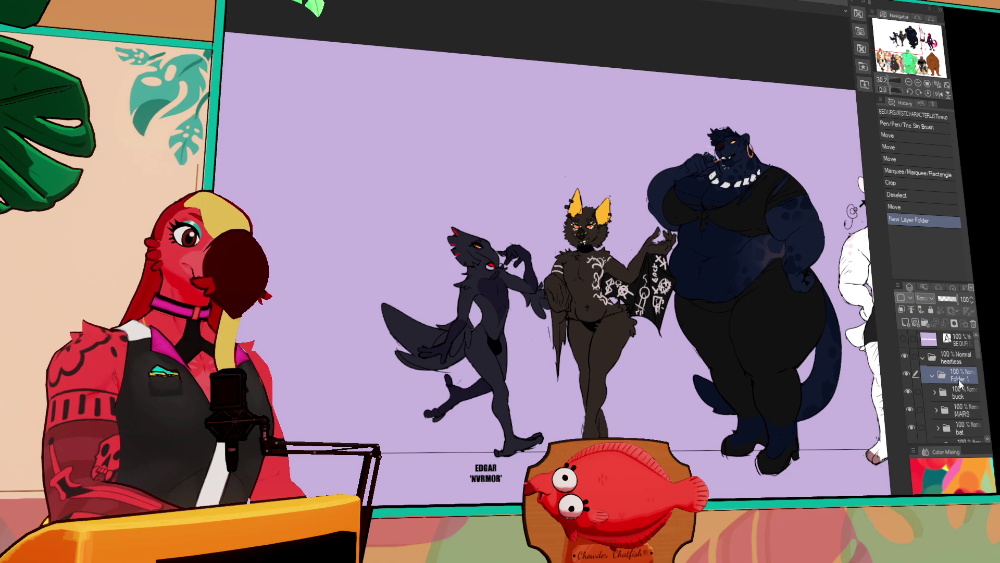
{"action": "type", "text": "TURTLE"}
{"action": "key", "text": "Return"}
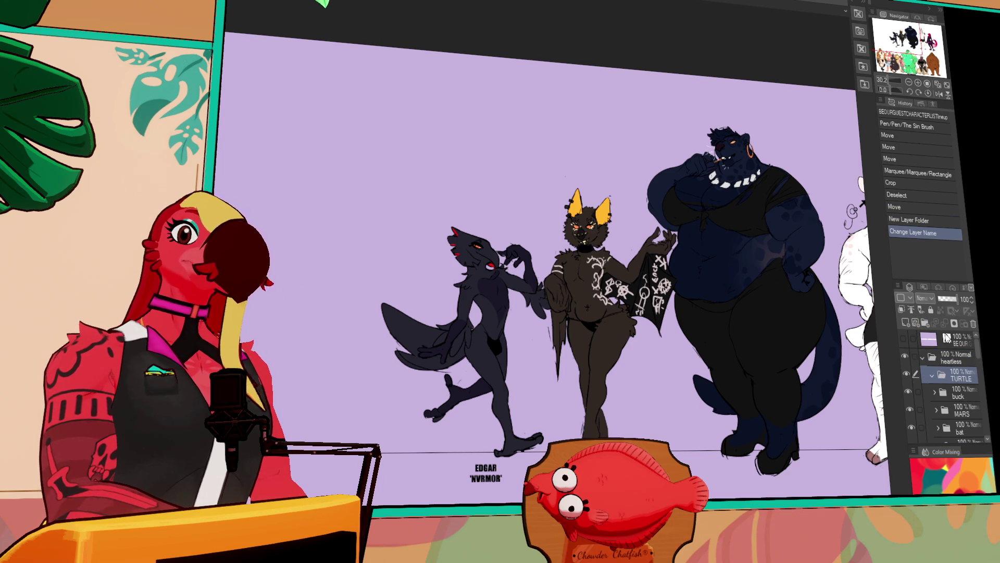
Step: Shift the heartless characters right and add a new raster layer inside TURTLE
{"action": "left_click", "coordinate": [958, 357]}
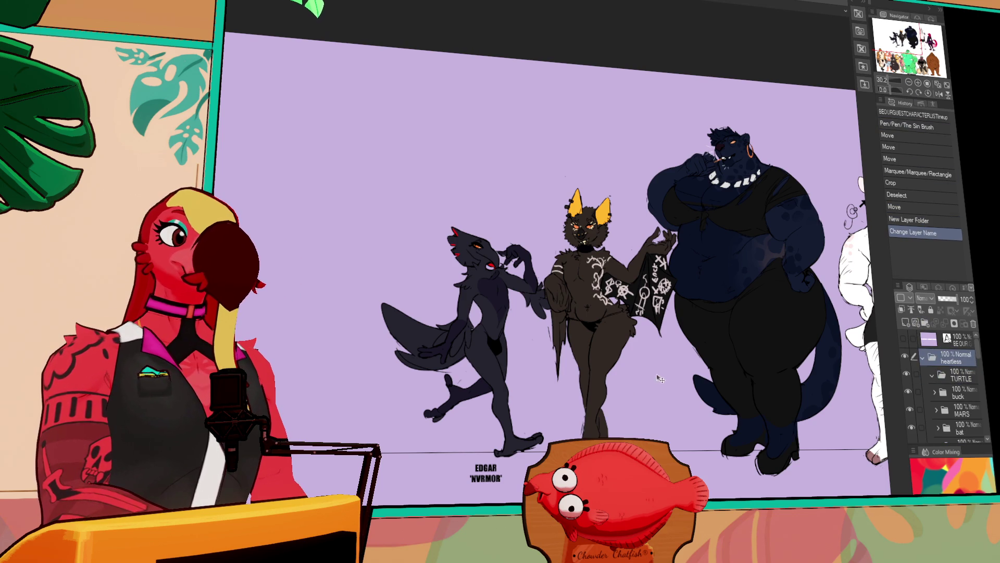
{"action": "left_click_drag", "start_coordinate": [659, 379], "coordinate": [703, 354]}
{"action": "left_click", "coordinate": [961, 378]}
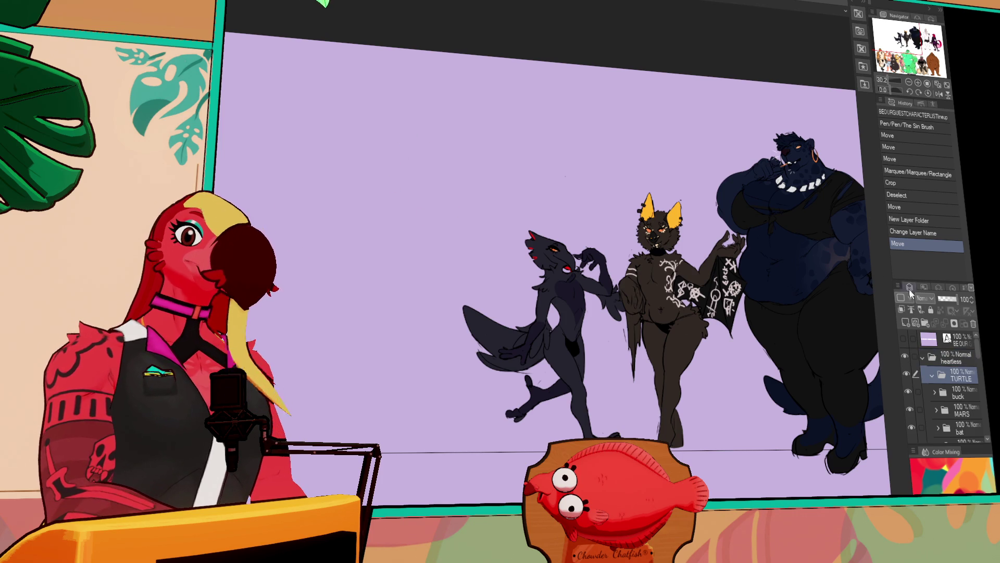
{"action": "left_click", "coordinate": [916, 323]}
{"action": "mouse_move", "coordinate": [520, 123]}
{"action": "left_mouse_down"}
{"action": "mouse_move", "coordinate": [507, 163]}
{"action": "mouse_move", "coordinate": [552, 178]}
{"action": "mouse_move", "coordinate": [442, 195]}
{"action": "left_mouse_up"}
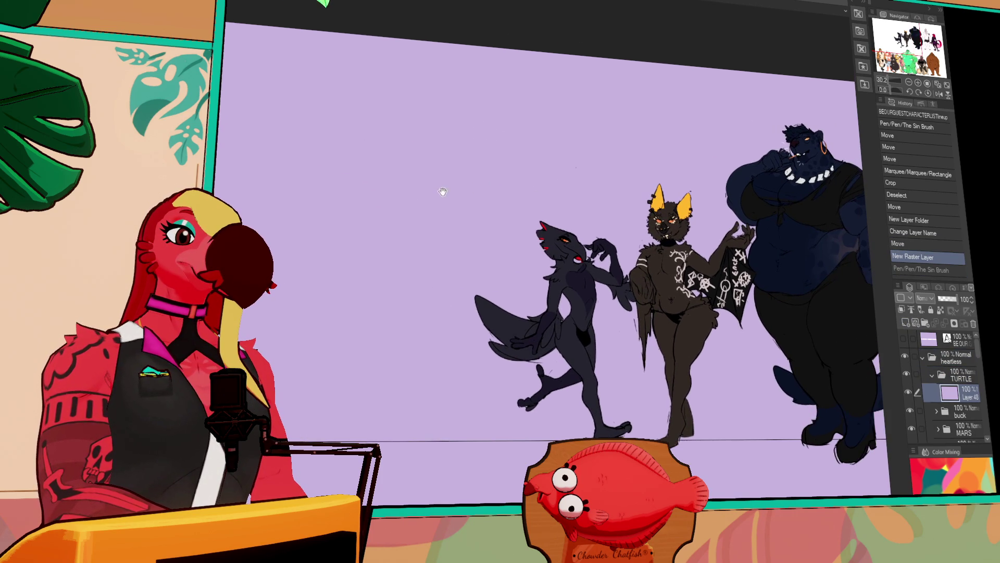
Step: Sketch the head circle, shoulders and left body side, then zoom to 50 percent
{"action": "mouse_move", "coordinate": [388, 162]}
{"action": "left_mouse_down"}
{"action": "mouse_move", "coordinate": [381, 188]}
{"action": "mouse_move", "coordinate": [422, 172]}
{"action": "left_mouse_up"}
{"action": "left_click_drag", "start_coordinate": [423, 174], "coordinate": [303, 237]}
{"action": "mouse_move", "coordinate": [417, 195]}
{"action": "left_mouse_down"}
{"action": "mouse_move", "coordinate": [455, 218]}
{"action": "mouse_move", "coordinate": [445, 302]}
{"action": "left_mouse_up"}
{"action": "left_click_drag", "start_coordinate": [314, 231], "coordinate": [366, 341]}
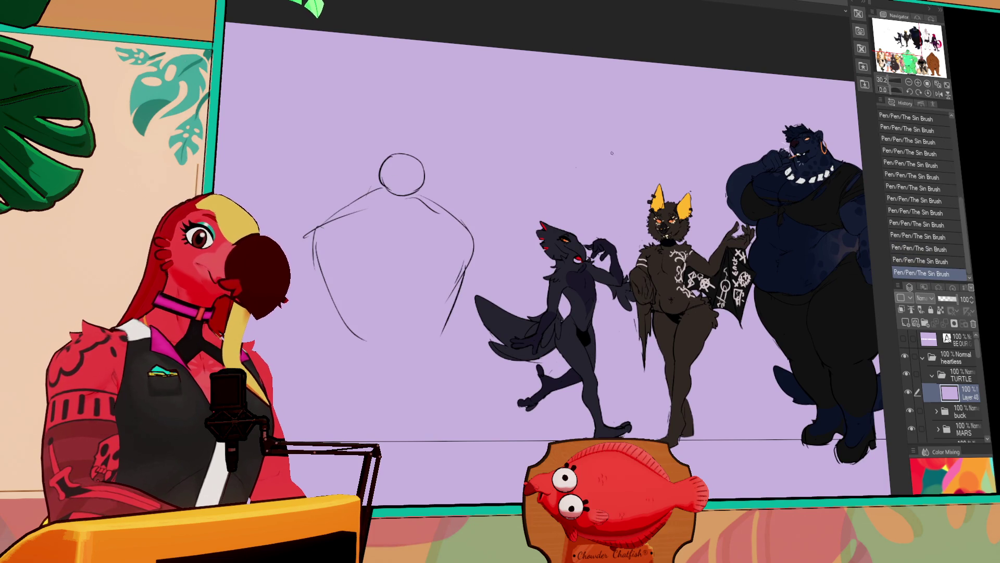
{"action": "mouse_move", "coordinate": [612, 153]}
{"action": "left_mouse_down"}
{"action": "mouse_move", "coordinate": [406, 153]}
{"action": "mouse_move", "coordinate": [574, 152]}
{"action": "mouse_move", "coordinate": [640, 204]}
{"action": "left_mouse_up"}
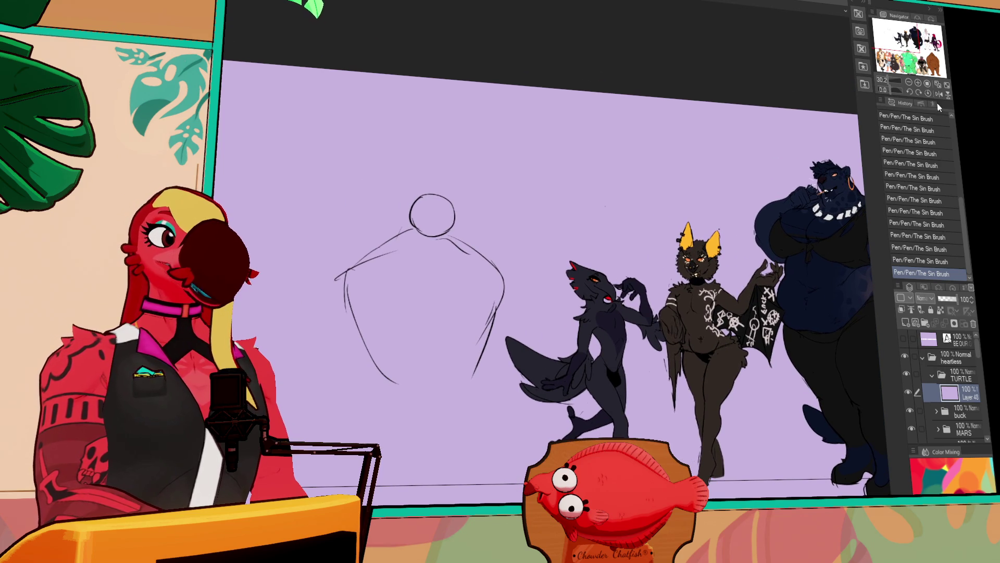
{"action": "left_click", "coordinate": [918, 82]}
{"action": "mouse_move", "coordinate": [802, 292]}
{"action": "left_mouse_down"}
{"action": "mouse_move", "coordinate": [371, 333]}
{"action": "mouse_move", "coordinate": [827, 313]}
{"action": "left_mouse_up"}
{"action": "mouse_move", "coordinate": [359, 226]}
{"action": "left_mouse_down"}
{"action": "mouse_move", "coordinate": [492, 227]}
{"action": "mouse_move", "coordinate": [513, 180]}
{"action": "mouse_move", "coordinate": [508, 206]}
{"action": "left_mouse_up"}
Step: Undo the first shoulder strokes and redraw the neck and shoulder lines with pen and eraser
{"action": "key", "text": "ctrl+z"}
{"action": "key", "text": "ctrl+z"}
{"action": "left_click_drag", "start_coordinate": [513, 179], "coordinate": [507, 213]}
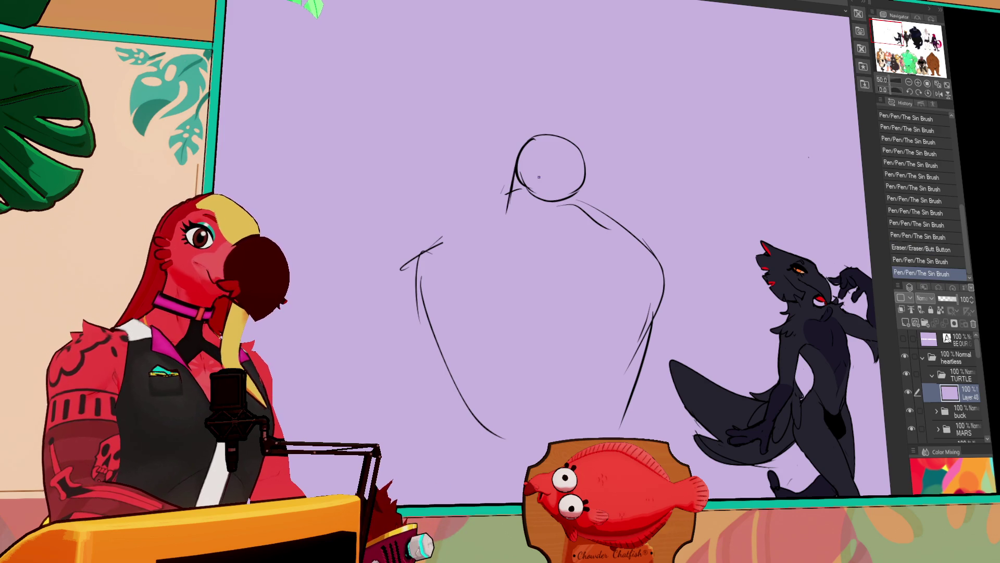
{"action": "left_click_drag", "start_coordinate": [582, 172], "coordinate": [587, 200]}
{"action": "left_click_drag", "start_coordinate": [583, 177], "coordinate": [590, 209]}
{"action": "left_click_drag", "start_coordinate": [573, 206], "coordinate": [591, 221]}
{"action": "left_click_drag", "start_coordinate": [588, 209], "coordinate": [599, 224]}
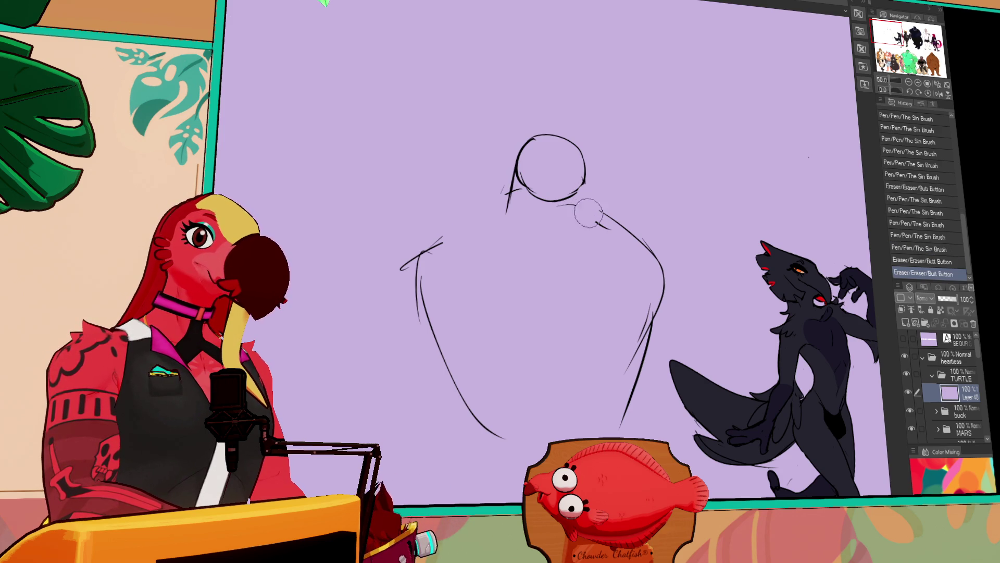
{"action": "left_click_drag", "start_coordinate": [583, 170], "coordinate": [587, 183]}
{"action": "mouse_move", "coordinate": [517, 174]}
{"action": "left_mouse_down"}
{"action": "mouse_move", "coordinate": [509, 222]}
{"action": "mouse_move", "coordinate": [510, 208]}
{"action": "mouse_move", "coordinate": [432, 240]}
{"action": "left_mouse_up"}
{"action": "left_click_drag", "start_coordinate": [437, 239], "coordinate": [454, 231]}
{"action": "left_click_drag", "start_coordinate": [589, 204], "coordinate": [451, 234]}
{"action": "mouse_move", "coordinate": [513, 209]}
{"action": "left_mouse_down"}
{"action": "mouse_move", "coordinate": [432, 239]}
{"action": "mouse_move", "coordinate": [589, 205]}
{"action": "left_mouse_up"}
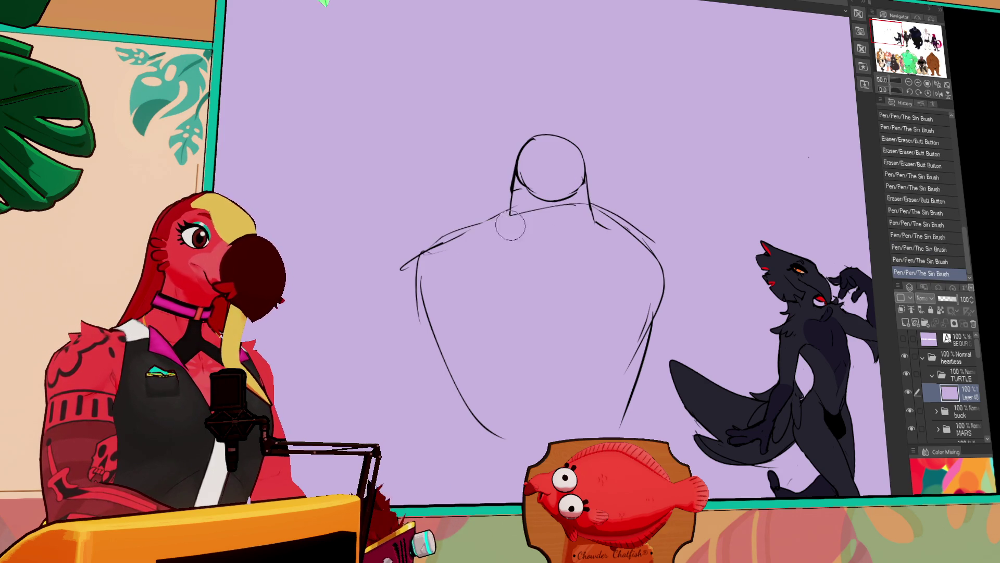
{"action": "left_click_drag", "start_coordinate": [469, 229], "coordinate": [526, 214]}
{"action": "left_click_drag", "start_coordinate": [591, 206], "coordinate": [655, 242]}
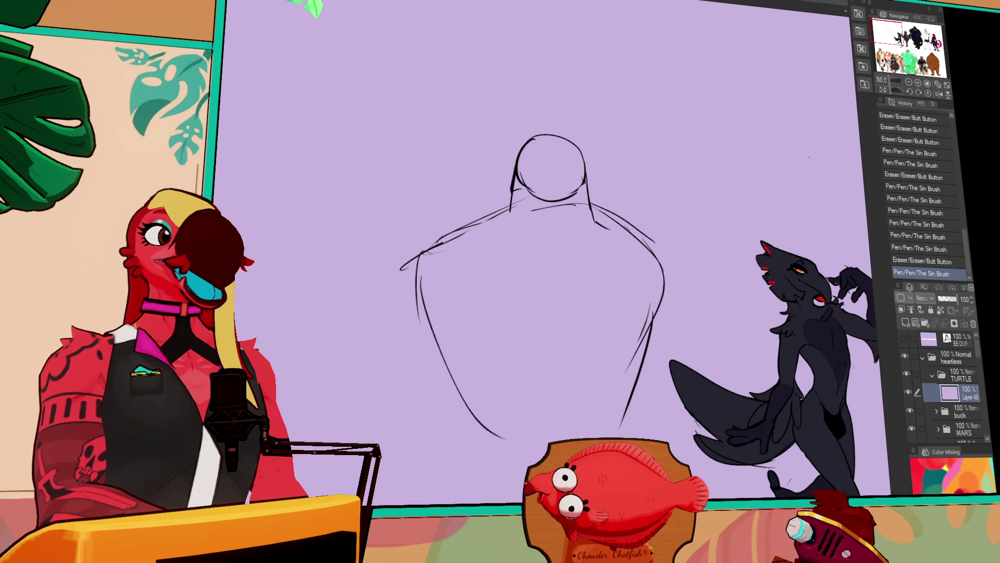
{"action": "mouse_move", "coordinate": [750, 178]}
{"action": "left_mouse_down"}
{"action": "mouse_move", "coordinate": [657, 118]}
{"action": "mouse_move", "coordinate": [698, 114]}
{"action": "left_mouse_up"}
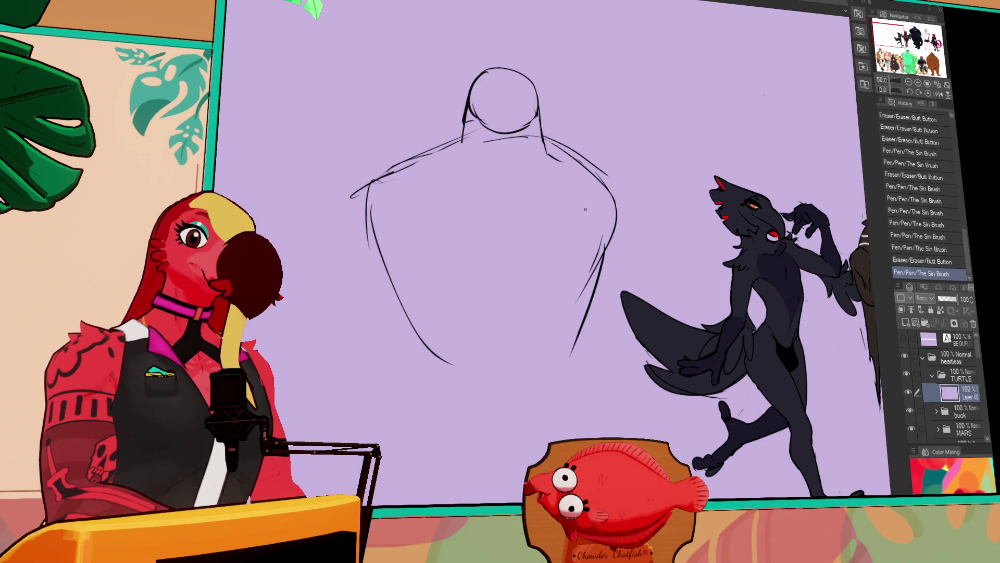
Step: Redraw the right shoulder and both body sides, then encircle the sketch with an elliptical selection
{"action": "mouse_move", "coordinate": [447, 182]}
{"action": "left_mouse_down"}
{"action": "mouse_move", "coordinate": [415, 168]}
{"action": "mouse_move", "coordinate": [396, 180]}
{"action": "left_mouse_up"}
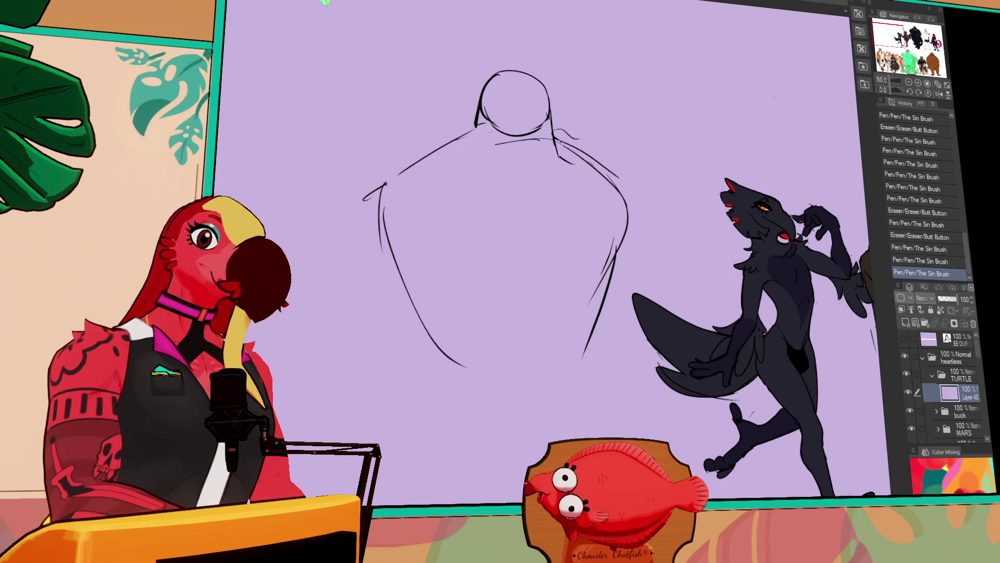
{"action": "mouse_move", "coordinate": [560, 139]}
{"action": "left_mouse_down"}
{"action": "mouse_move", "coordinate": [609, 171]}
{"action": "mouse_move", "coordinate": [625, 201]}
{"action": "left_mouse_up"}
{"action": "left_click_drag", "start_coordinate": [578, 156], "coordinate": [620, 195]}
{"action": "left_click_drag", "start_coordinate": [557, 140], "coordinate": [629, 201]}
{"action": "left_click_drag", "start_coordinate": [625, 227], "coordinate": [612, 276]}
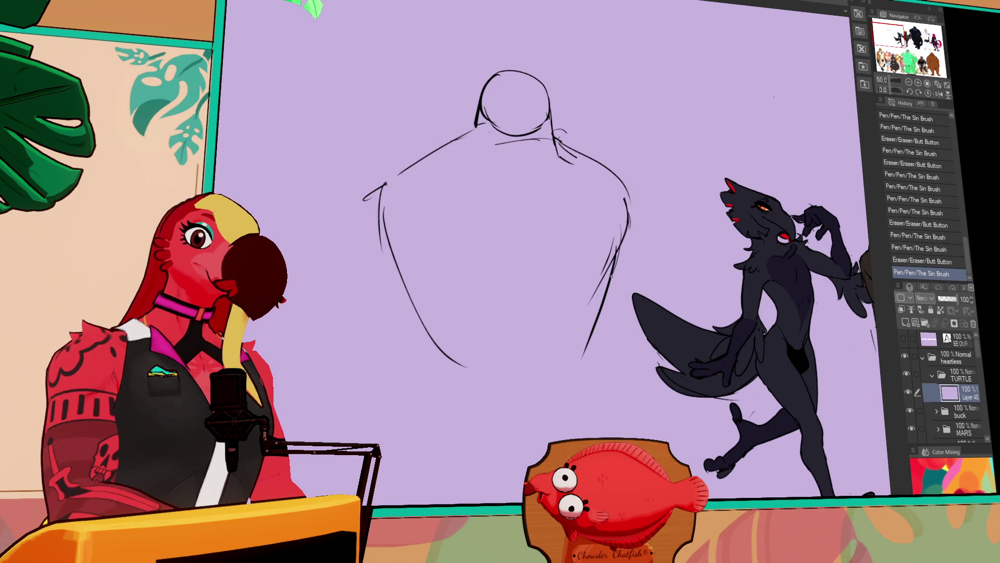
{"action": "left_click_drag", "start_coordinate": [628, 200], "coordinate": [594, 300]}
{"action": "mouse_move", "coordinate": [430, 160]}
{"action": "left_mouse_down"}
{"action": "mouse_move", "coordinate": [414, 276]}
{"action": "mouse_move", "coordinate": [393, 253]}
{"action": "left_mouse_up"}
{"action": "mouse_move", "coordinate": [424, 325]}
{"action": "left_mouse_down"}
{"action": "mouse_move", "coordinate": [394, 267]}
{"action": "mouse_move", "coordinate": [465, 365]}
{"action": "mouse_move", "coordinate": [589, 358]}
{"action": "left_mouse_up"}
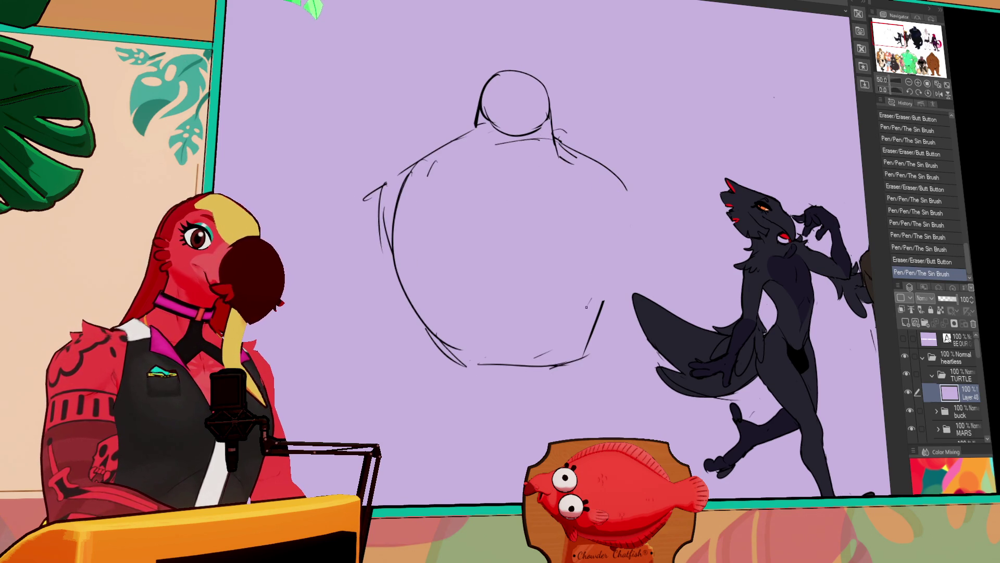
{"action": "left_click_drag", "start_coordinate": [613, 245], "coordinate": [604, 257]}
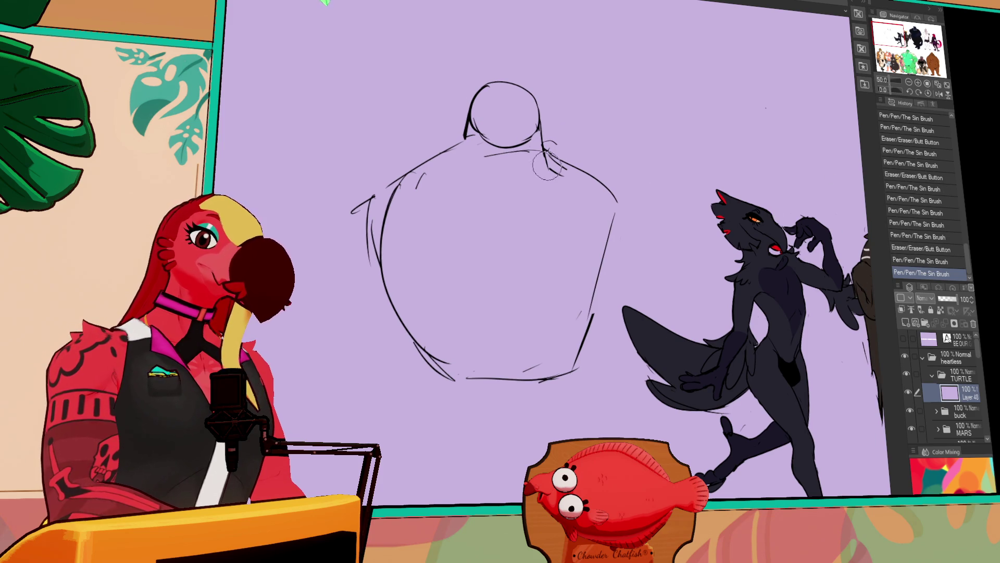
{"action": "left_click_drag", "start_coordinate": [675, 164], "coordinate": [646, 335]}
{"action": "mouse_move", "coordinate": [300, 28]}
{"action": "left_mouse_down"}
{"action": "mouse_move", "coordinate": [683, 435]}
{"action": "mouse_move", "coordinate": [657, 410]}
{"action": "left_mouse_up"}
Step: Scale the selected sketch smaller, reposition it, and deselect
{"action": "key", "text": "ctrl+t"}
{"action": "left_click_drag", "start_coordinate": [617, 320], "coordinate": [626, 316]}
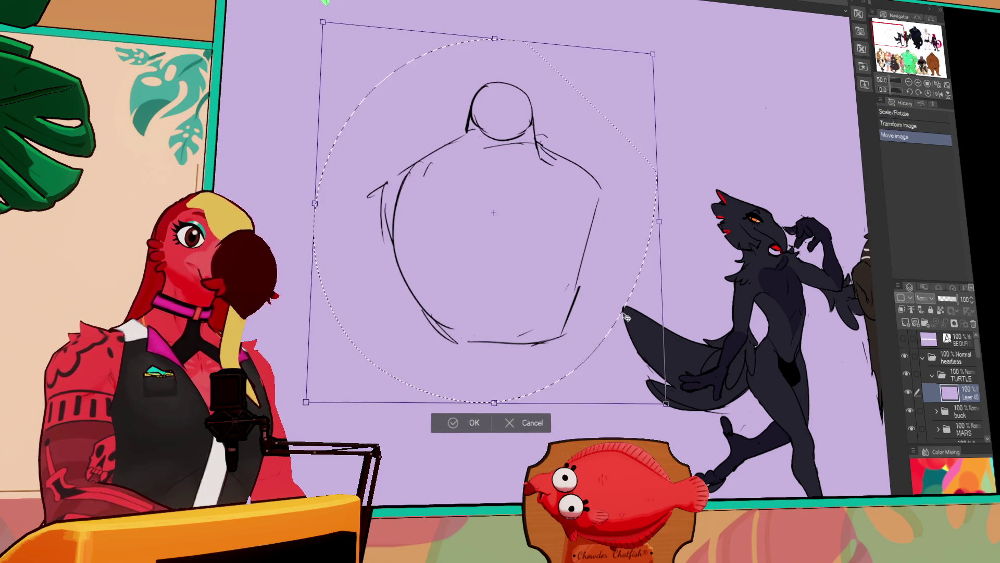
{"action": "key", "text": "Return"}
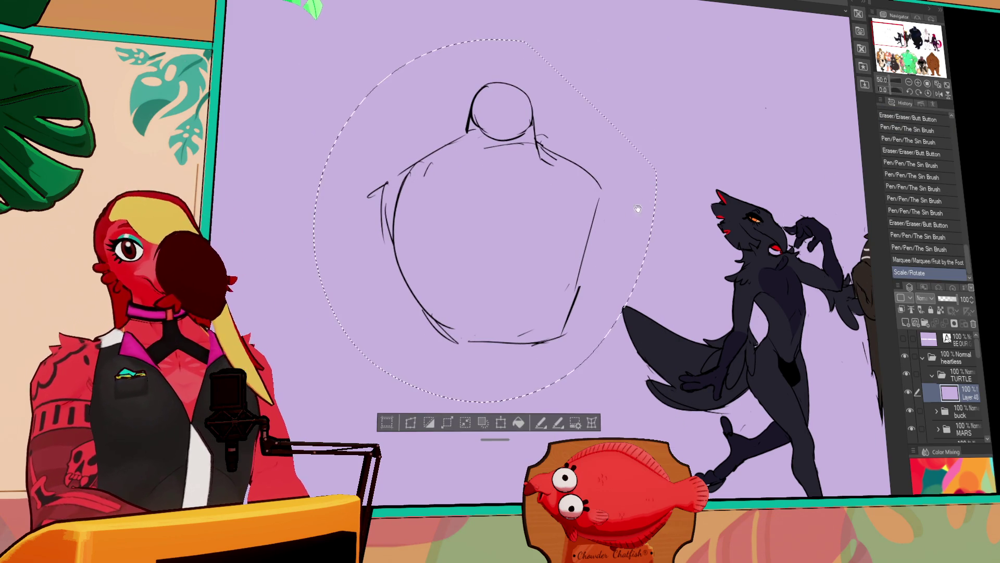
{"action": "mouse_move", "coordinate": [657, 196]}
{"action": "left_mouse_down"}
{"action": "mouse_move", "coordinate": [659, 237]}
{"action": "mouse_move", "coordinate": [670, 201]}
{"action": "left_mouse_up"}
{"action": "key", "text": "ctrl+d"}
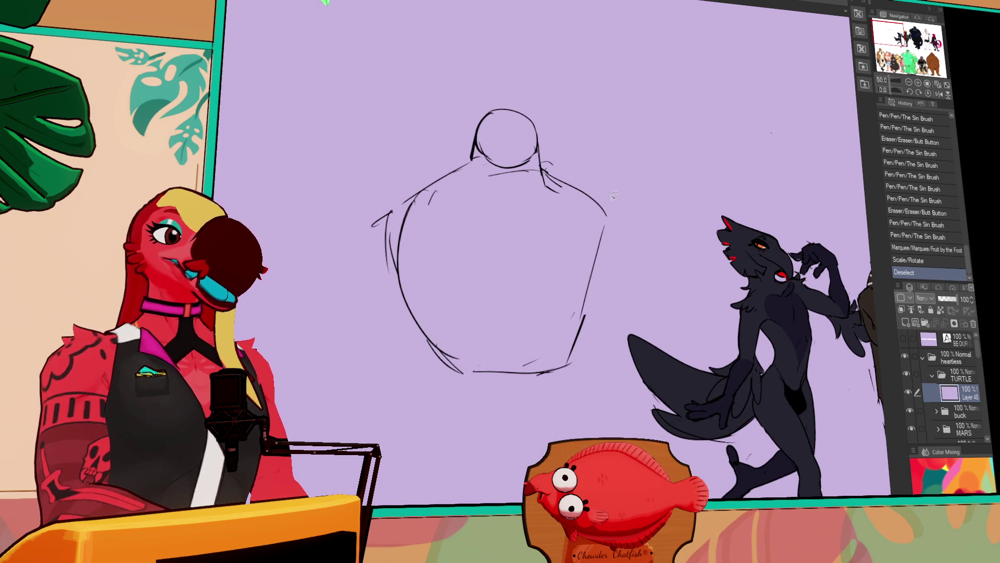
Step: Redraw the shoulders as wider, rounder bulges
{"action": "left_click_drag", "start_coordinate": [566, 185], "coordinate": [552, 172]}
{"action": "left_click_drag", "start_coordinate": [547, 169], "coordinate": [588, 193]}
{"action": "left_click_drag", "start_coordinate": [562, 177], "coordinate": [612, 219]}
{"action": "left_click_drag", "start_coordinate": [604, 208], "coordinate": [598, 258]}
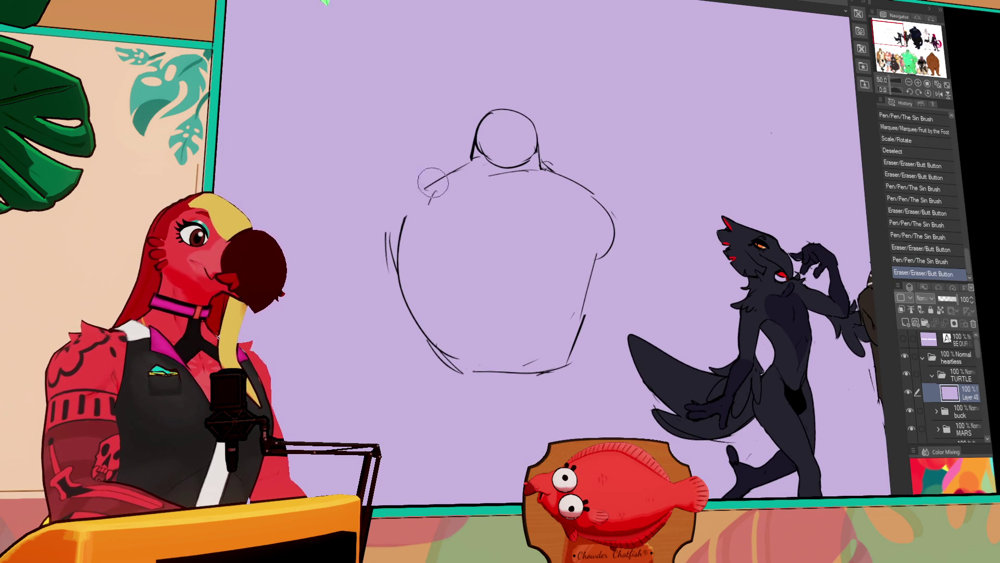